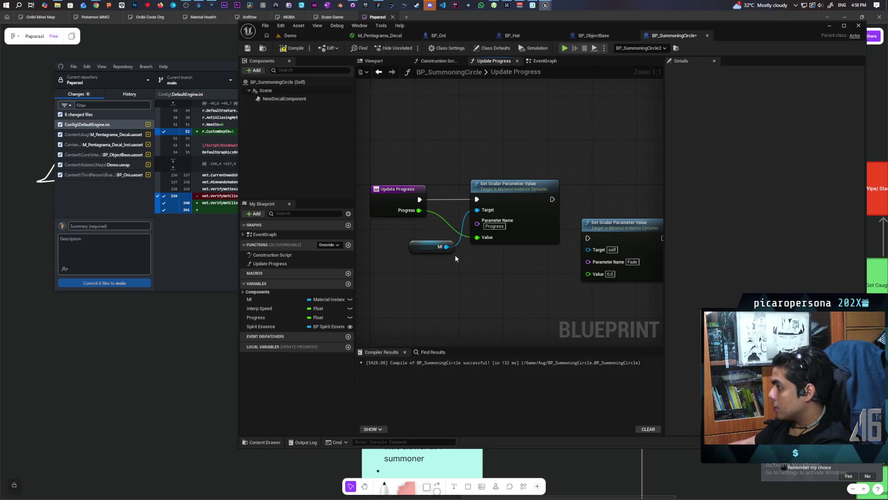
# Wire MI into the second Set Scalar Parameter Value, add a Fade input for its Value, and chain it after the first
pyautogui.moveTo(447, 247); pyautogui.dragTo(588, 249)
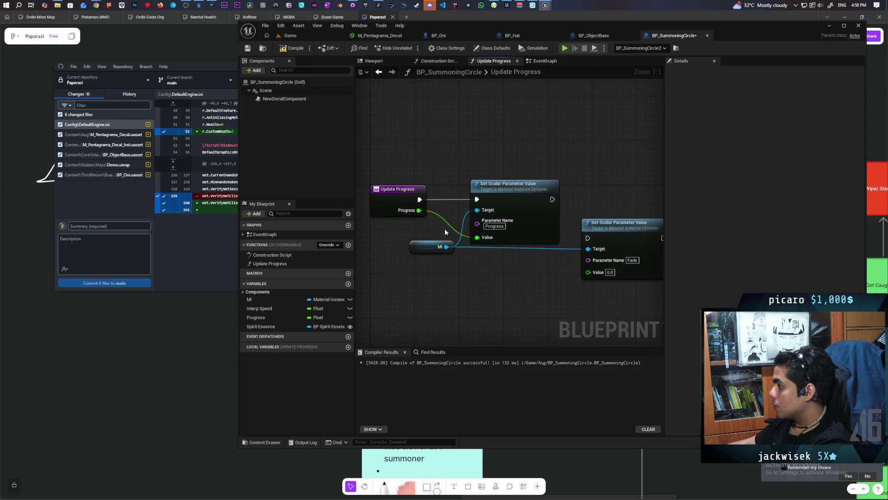
pyautogui.moveTo(399, 237); pyautogui.dragTo(401, 212)
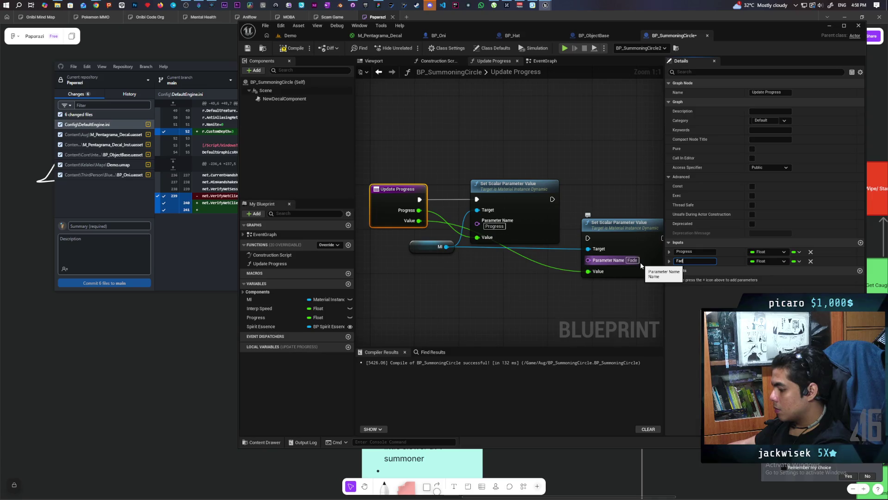
pyautogui.write('e')
pyautogui.press('Return')
pyautogui.moveTo(615, 225)
pyautogui.mouseDown()
pyautogui.moveTo(609, 168)
pyautogui.moveTo(588, 183)
pyautogui.mouseUp()
pyautogui.moveTo(604, 182); pyautogui.dragTo(609, 199)
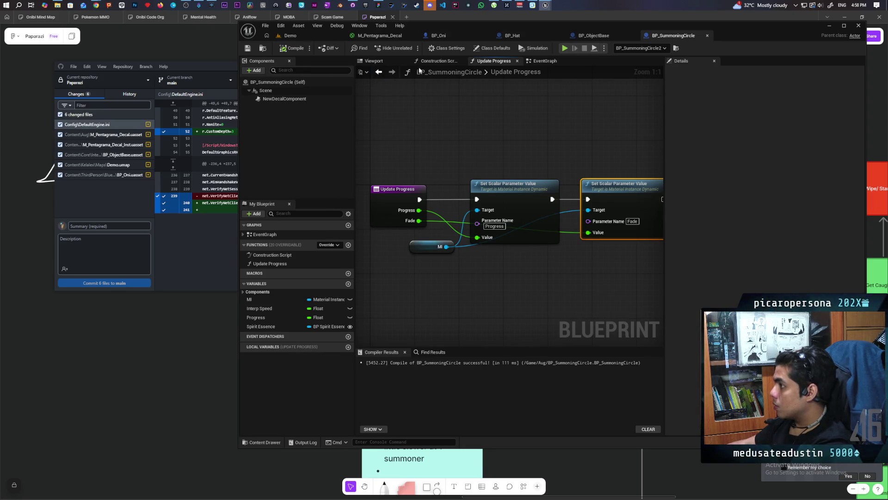
pyautogui.click(539, 61)
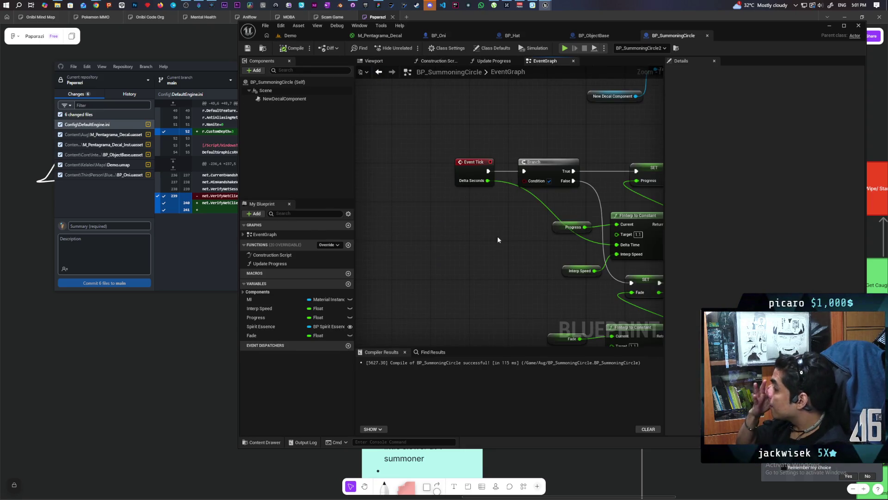
# Promote the Event Tick Branch condition to a new Boolean variable named Summoning
pyautogui.scroll(-4, 498, 239)
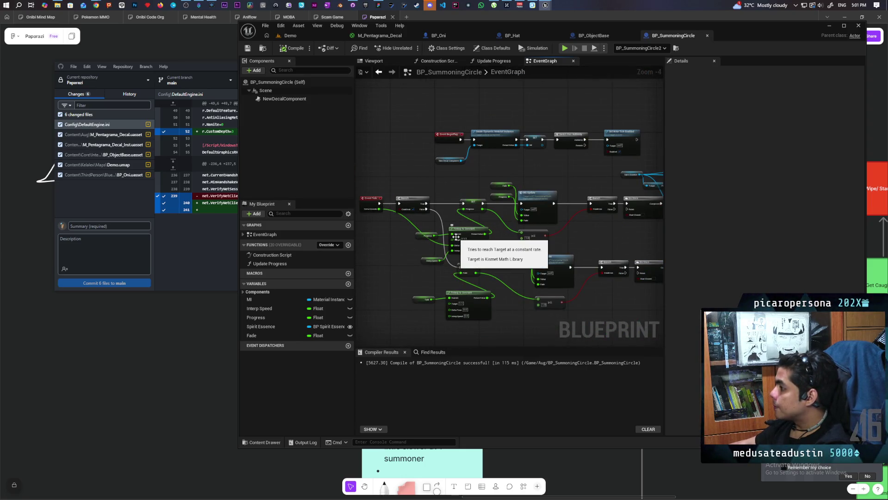
pyautogui.moveTo(498, 231)
pyautogui.mouseDown()
pyautogui.moveTo(601, 234)
pyautogui.moveTo(579, 249)
pyautogui.moveTo(474, 258)
pyautogui.mouseUp()
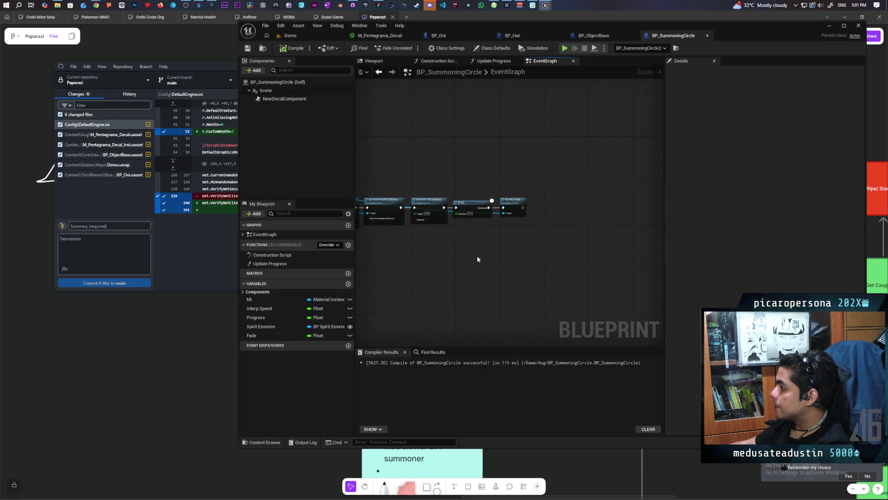
pyautogui.scroll(4, 519, 231)
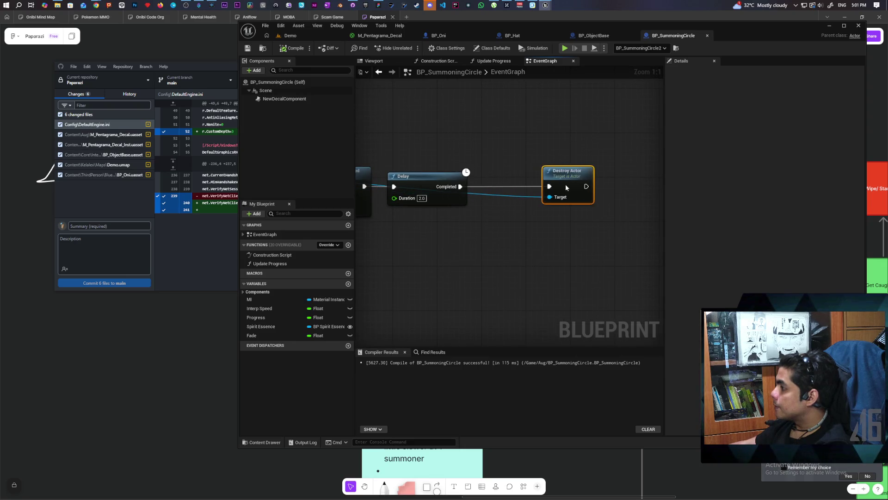
pyautogui.scroll(-3, 518, 253)
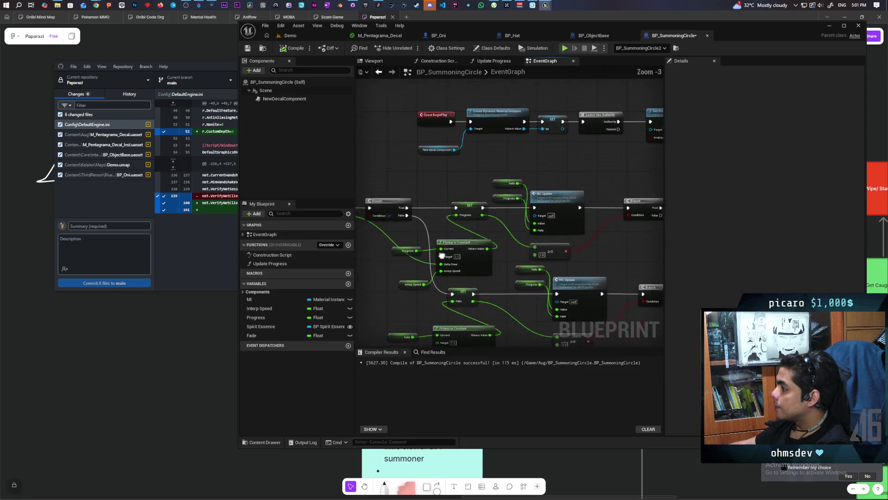
pyautogui.moveTo(440, 258); pyautogui.dragTo(550, 220)
pyautogui.moveTo(520, 250); pyautogui.dragTo(520, 250)
pyautogui.click(540, 274)
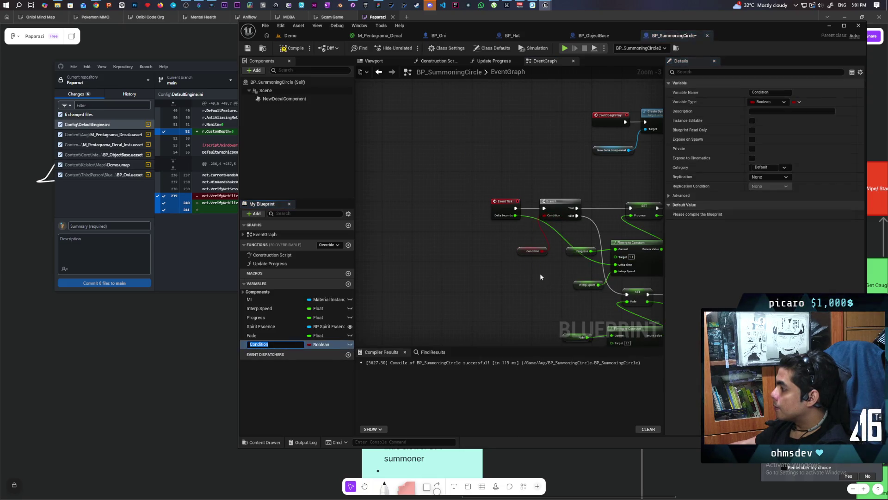
pyautogui.write('Summoning')
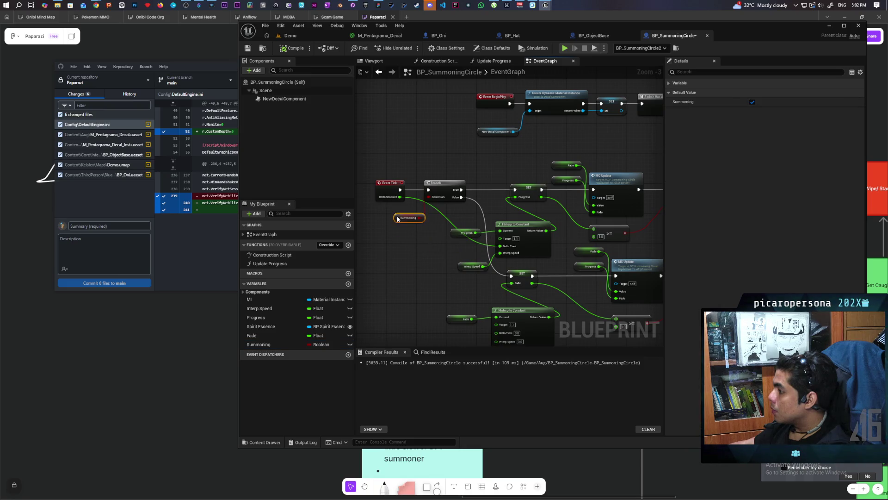
# Place the Summoning variable, move Set Actor Tick Enabled below the chain, and recompile
pyautogui.moveTo(407, 230)
pyautogui.mouseDown()
pyautogui.moveTo(457, 264)
pyautogui.moveTo(435, 267)
pyautogui.mouseUp()
pyautogui.moveTo(260, 347)
pyautogui.mouseDown()
pyautogui.moveTo(504, 201)
pyautogui.moveTo(594, 199)
pyautogui.moveTo(597, 248)
pyautogui.mouseUp()
pyautogui.moveTo(515, 245)
pyautogui.mouseDown()
pyautogui.moveTo(615, 230)
pyautogui.moveTo(499, 246)
pyautogui.moveTo(584, 228)
pyautogui.mouseUp()
pyautogui.moveTo(537, 245)
pyautogui.mouseDown()
pyautogui.moveTo(636, 242)
pyautogui.moveTo(577, 257)
pyautogui.moveTo(646, 248)
pyautogui.moveTo(472, 270)
pyautogui.moveTo(650, 250)
pyautogui.moveTo(535, 243)
pyautogui.mouseUp()
pyautogui.moveTo(558, 188)
pyautogui.mouseDown()
pyautogui.moveTo(558, 237)
pyautogui.moveTo(591, 218)
pyautogui.moveTo(563, 244)
pyautogui.moveTo(537, 252)
pyautogui.moveTo(426, 240)
pyautogui.mouseUp()
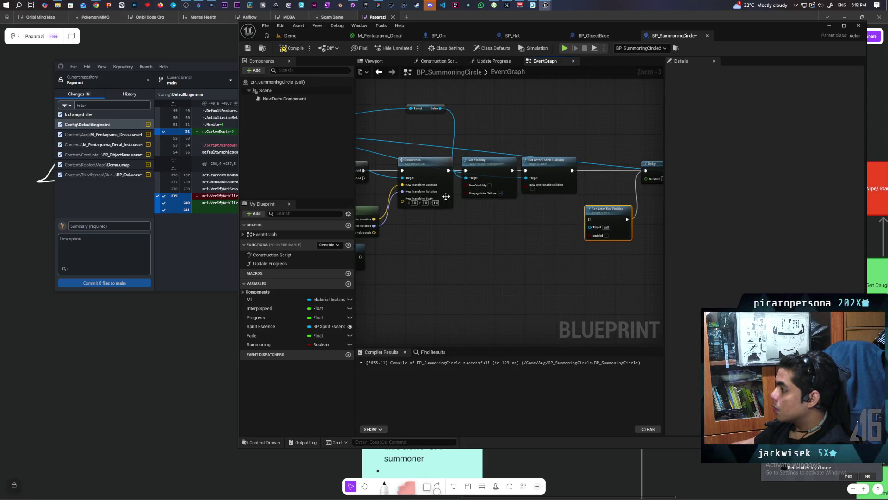
pyautogui.click(293, 48)
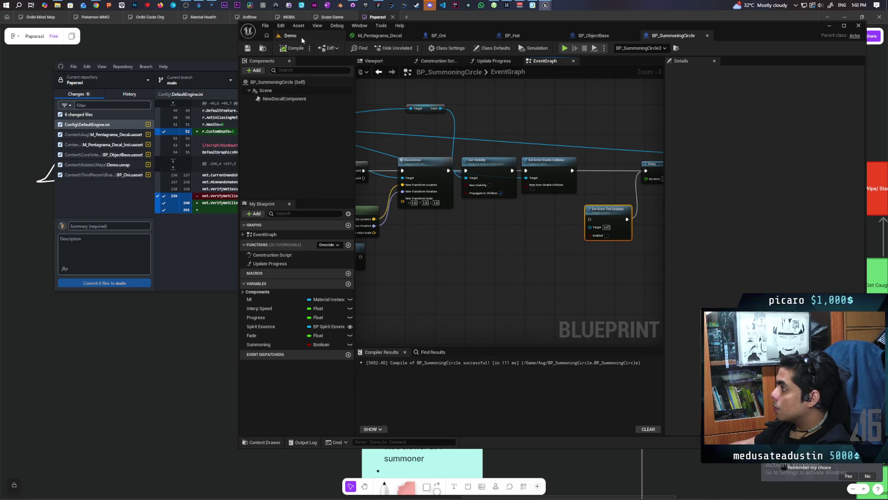
pyautogui.click(302, 38)
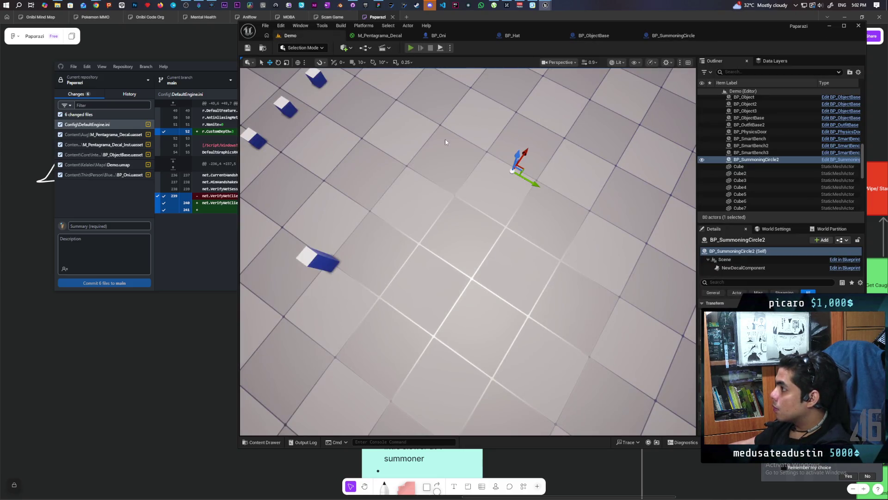
pyautogui.hotkey('alt', 'p')
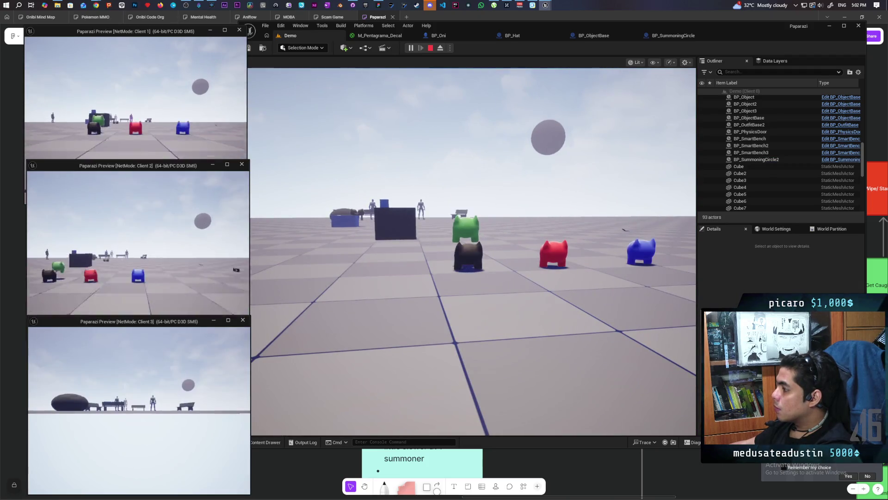
pyautogui.click(429, 281)
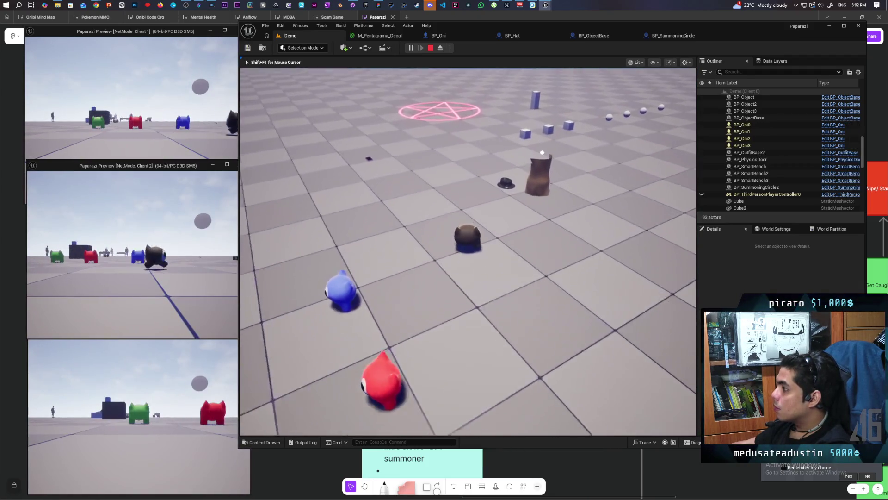
pyautogui.press('w')
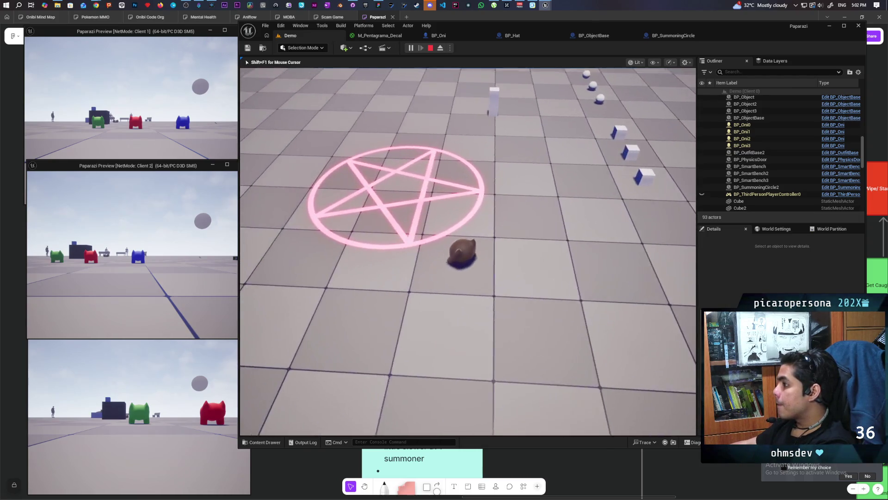
pyautogui.press('Escape')
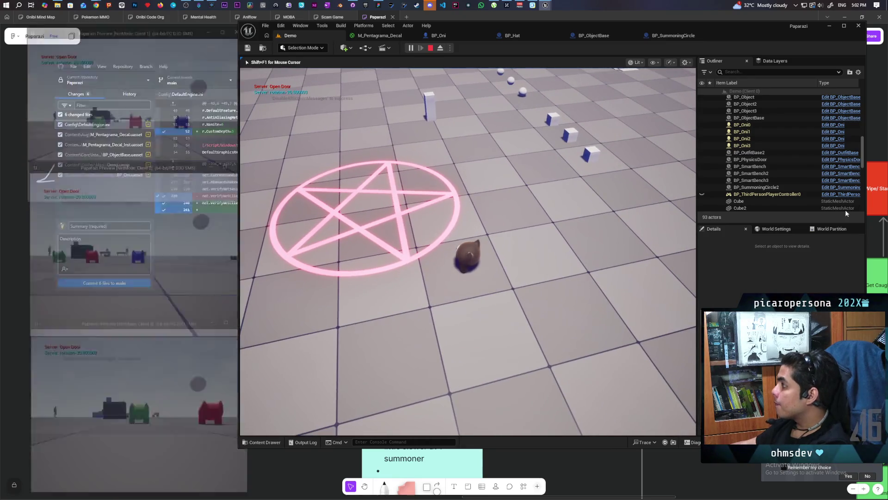
pyautogui.click(674, 36)
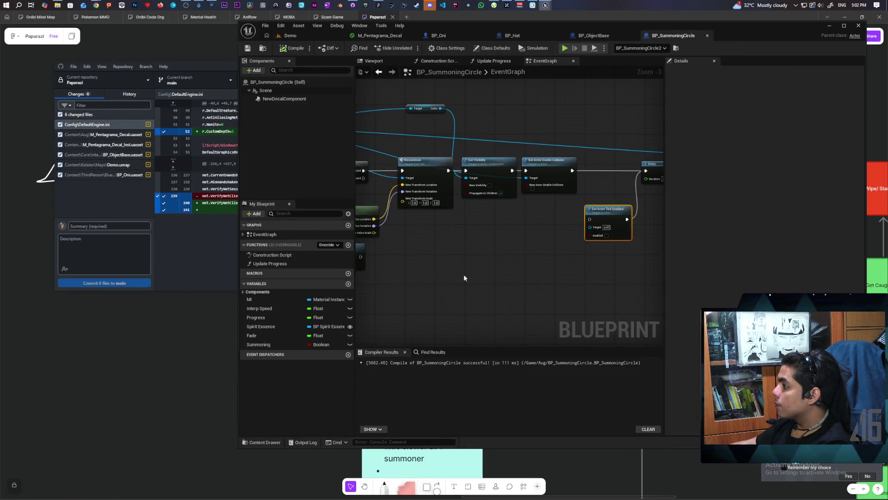
# Set the fade FInterp To Constant's Interp Speed to 0.25, recompile, and return to the Demo level
pyautogui.scroll(-2, 579, 246)
pyautogui.scroll(2, 546, 259)
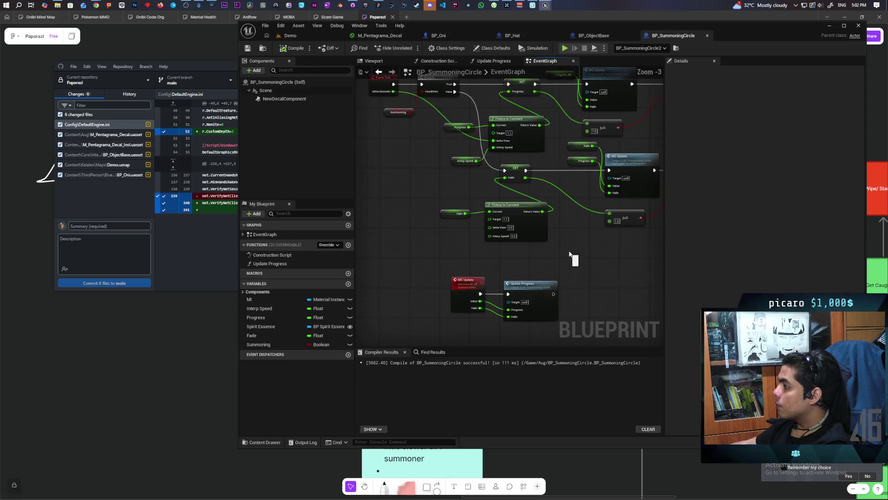
pyautogui.moveTo(569, 258); pyautogui.dragTo(546, 285)
pyautogui.scroll(2, 485, 282)
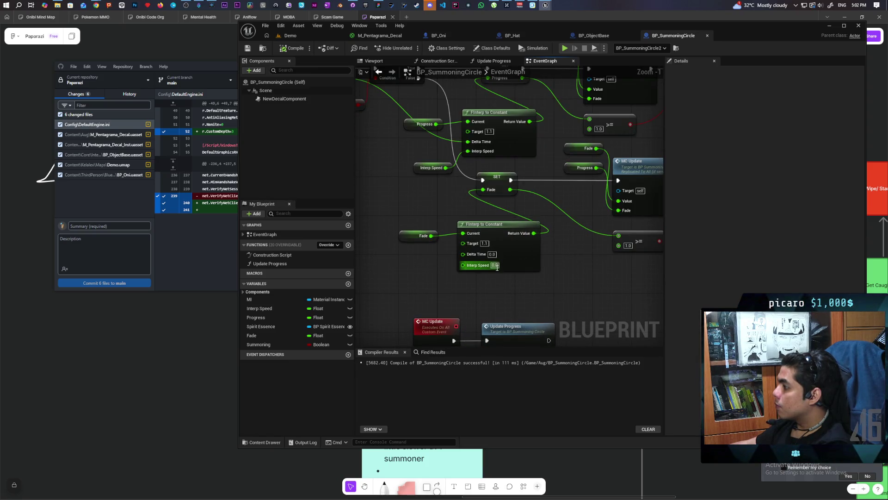
pyautogui.click(415, 167)
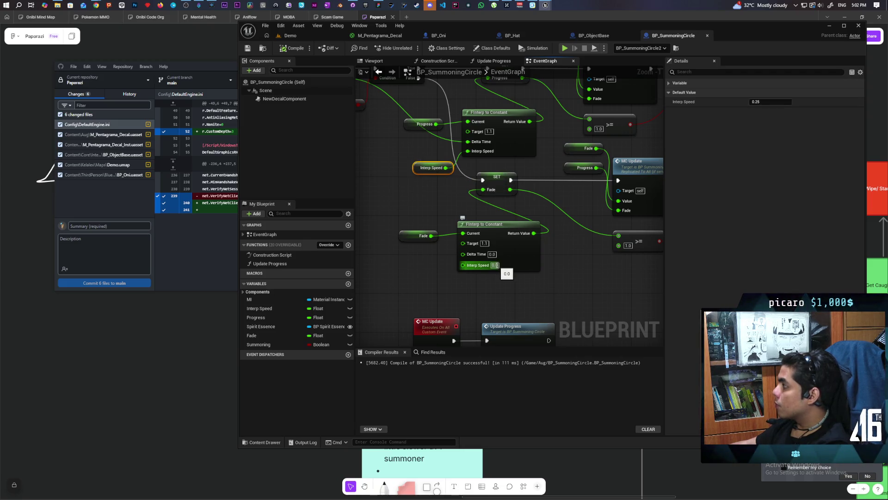
pyautogui.write('0.2')
pyautogui.press('Return')
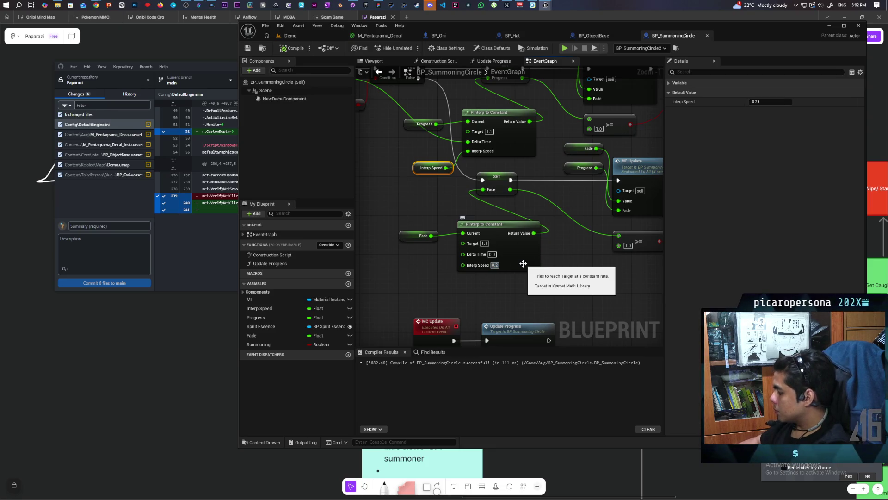
pyautogui.write('0.25')
pyautogui.click(291, 48)
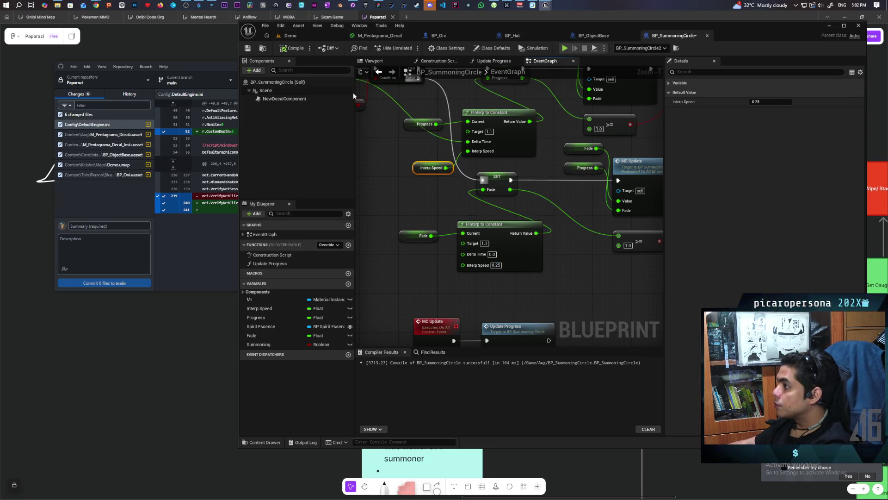
pyautogui.click(308, 37)
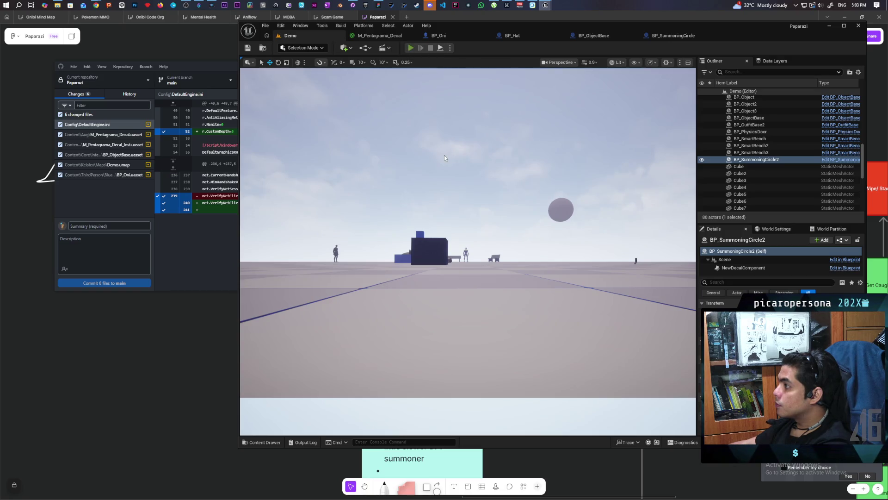
# Run a quick multiplayer play-test walking toward the pentagram, then stop it
pyautogui.hotkey('alt', 'p')
pyautogui.hotkey('alt', 'Tab')
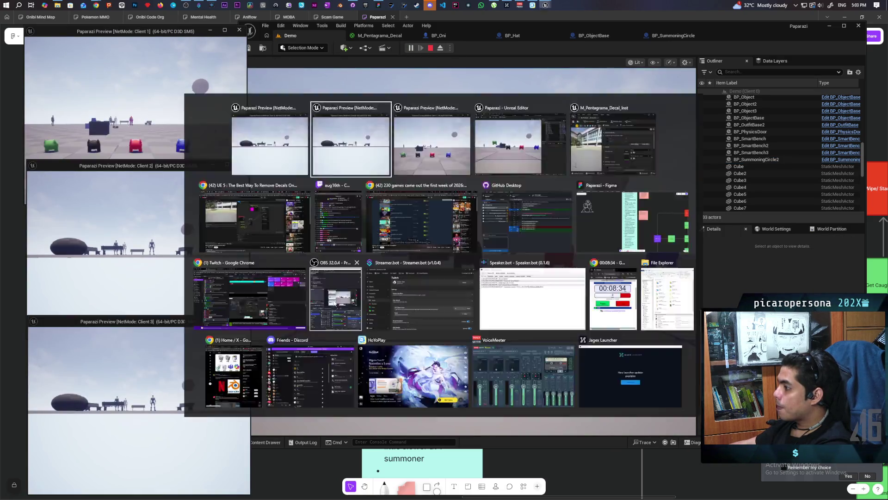
pyautogui.click(331, 303)
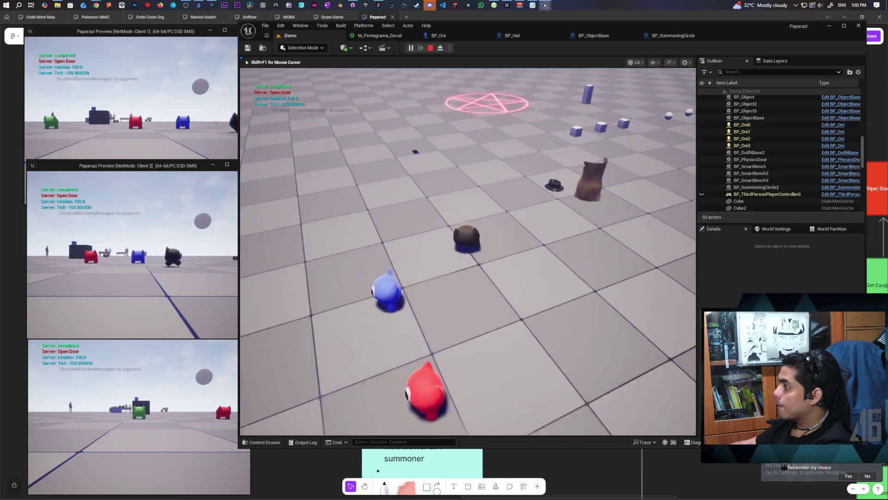
pyautogui.press('w')
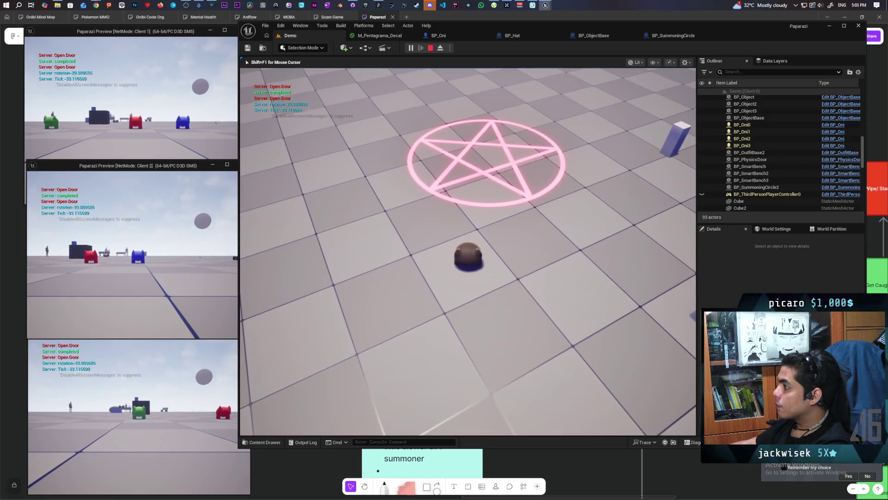
pyautogui.press('Escape')
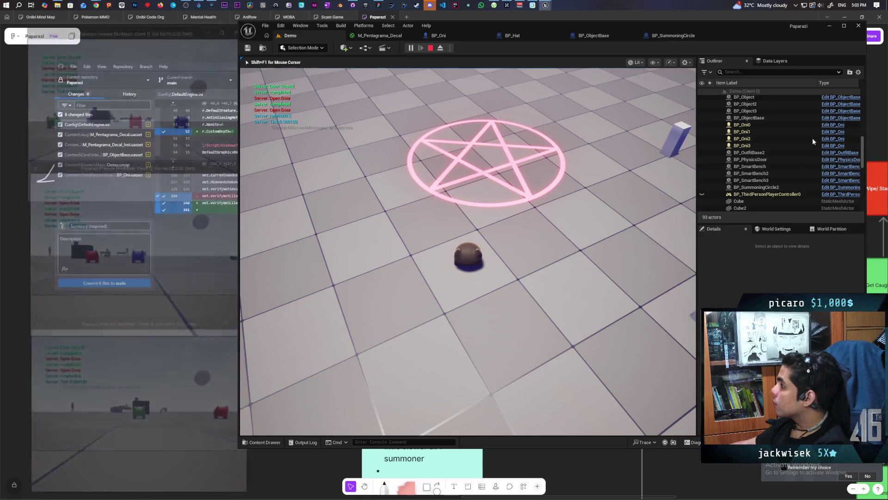
# Connect Event Tick's Delta Seconds to the fade interpolation's Delta Time, then go back to Demo
pyautogui.click(675, 36)
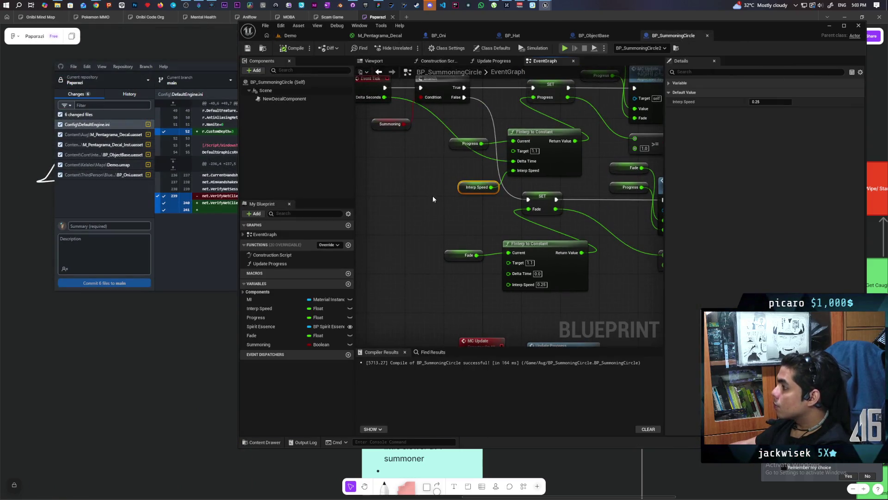
pyautogui.moveTo(384, 97)
pyautogui.mouseDown()
pyautogui.moveTo(411, 119)
pyautogui.moveTo(521, 300)
pyautogui.moveTo(508, 273)
pyautogui.mouseUp()
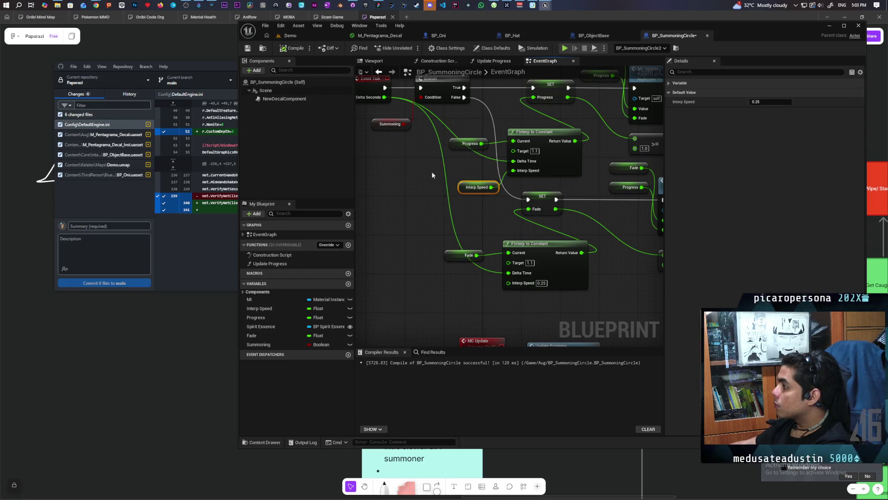
pyautogui.click(309, 39)
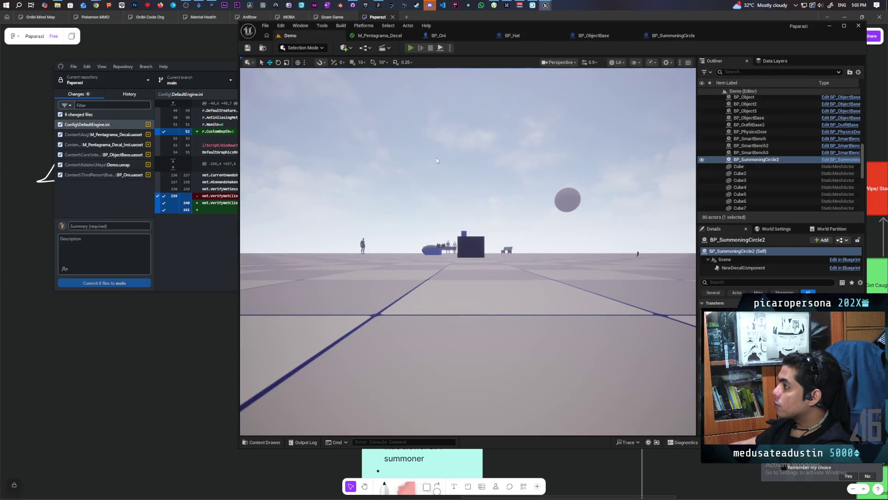
pyautogui.hotkey('alt', 'p')
pyautogui.hotkey('alt', 'Tab')
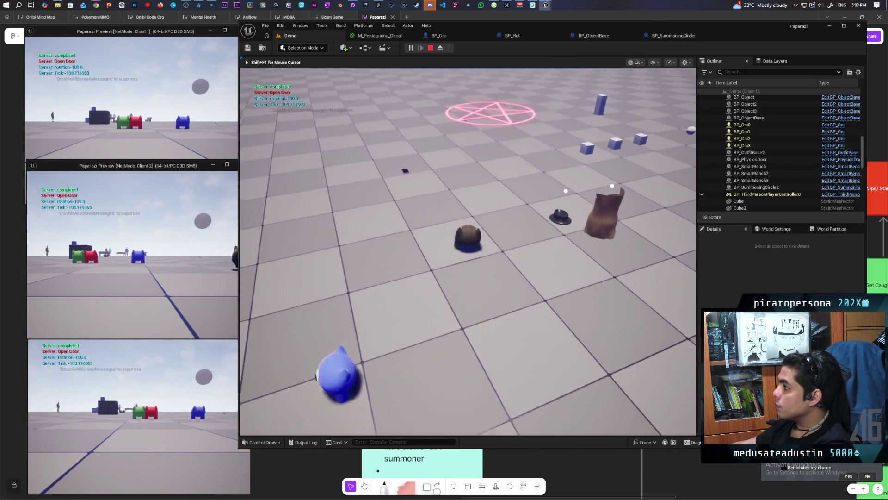
pyautogui.press('w')
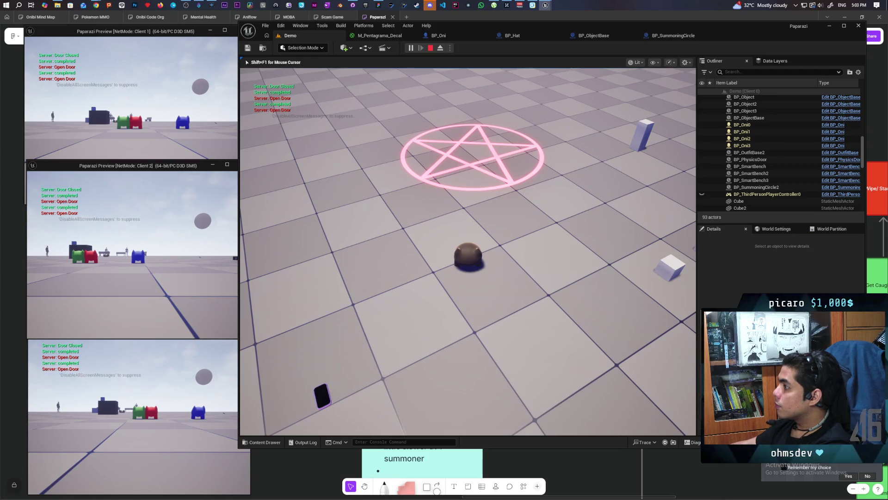
pyautogui.press('w')
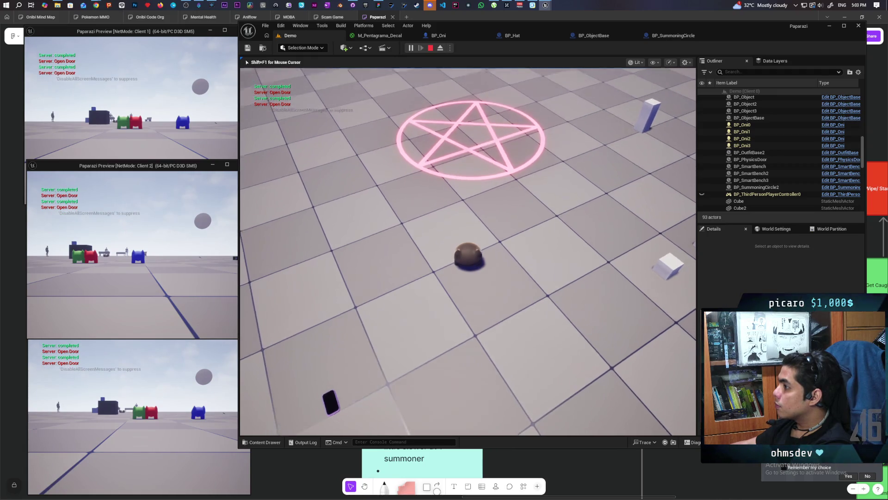
pyautogui.press('d')
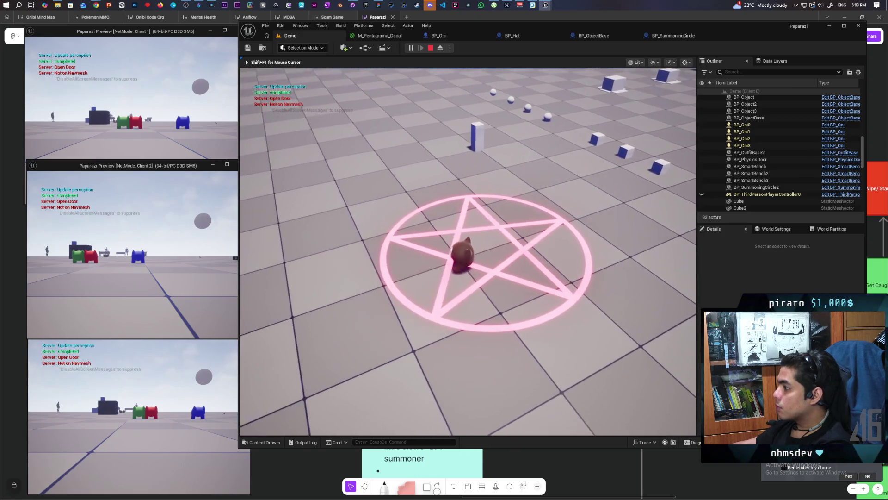
pyautogui.press('Escape')
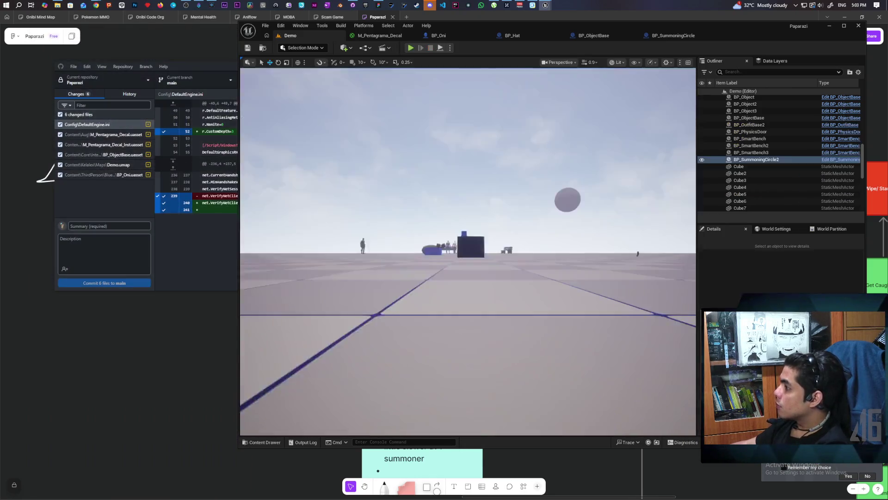
# In BP_SummoningCircle's event graph, move the Delay node slightly left
pyautogui.click(682, 36)
pyautogui.scroll(3, 436, 235)
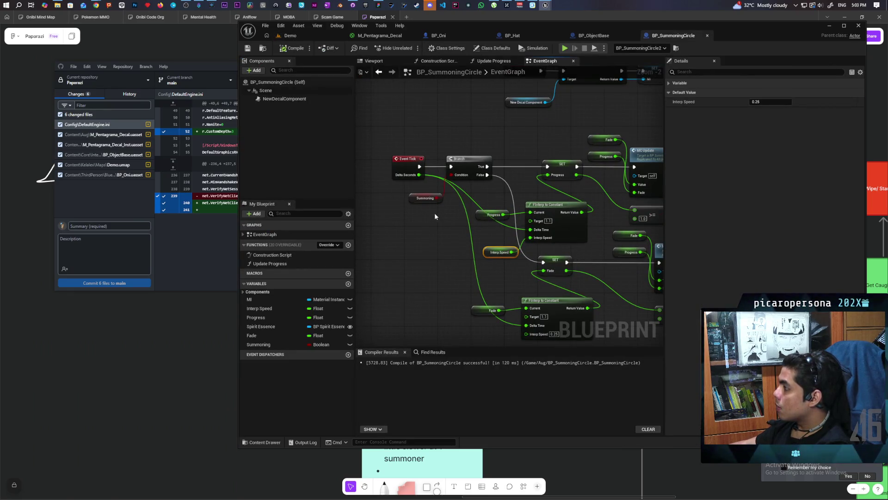
pyautogui.moveTo(422, 200)
pyautogui.mouseDown()
pyautogui.moveTo(499, 274)
pyautogui.moveTo(571, 257)
pyautogui.mouseUp()
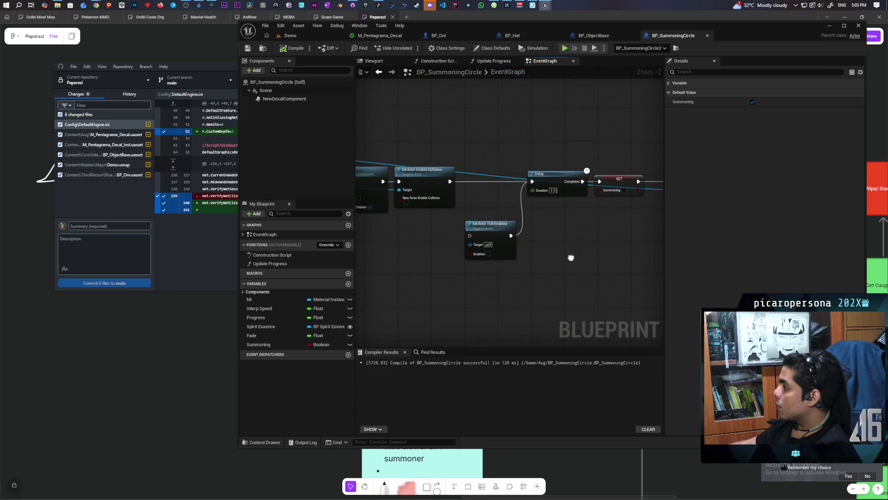
pyautogui.moveTo(551, 181); pyautogui.dragTo(519, 185)
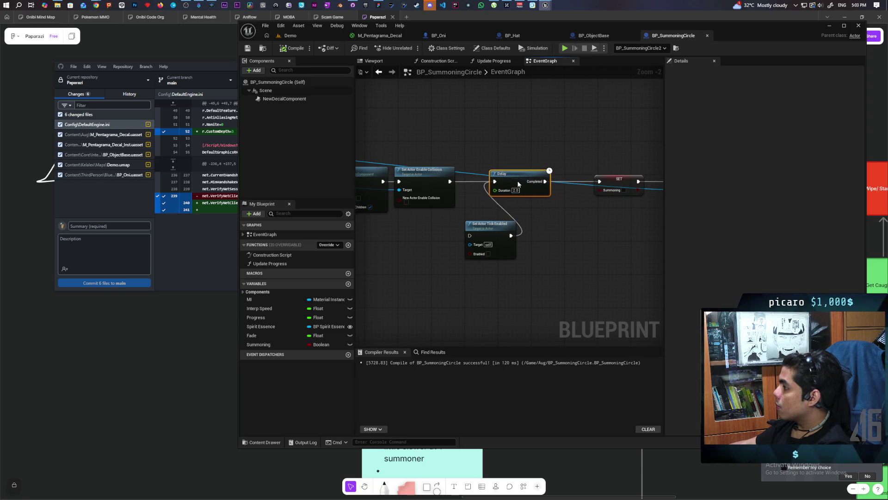
# Wire Is Valid's Is Not Valid output onward, then return to the Demo level
pyautogui.scroll(-2, 595, 300)
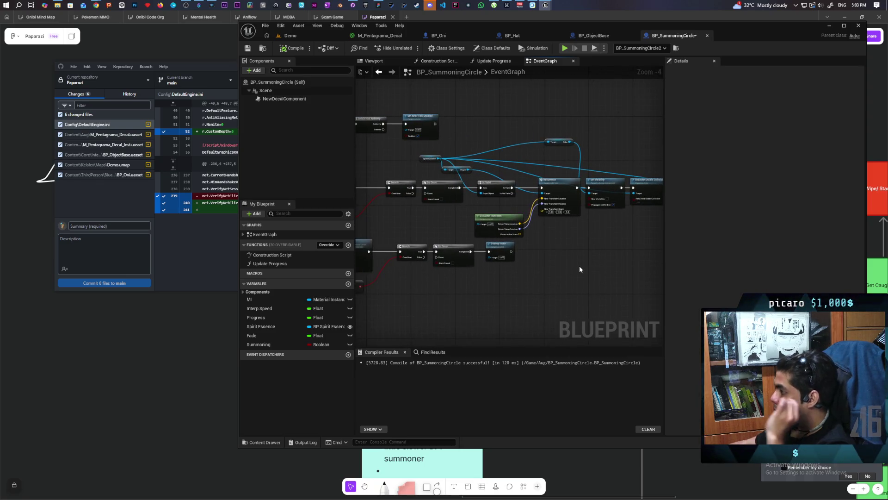
pyautogui.scroll(2, 580, 265)
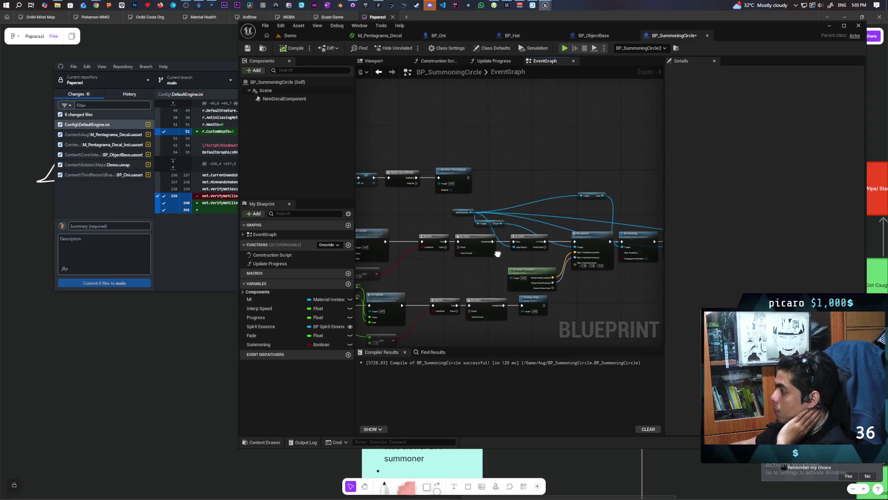
pyautogui.moveTo(482, 265)
pyautogui.mouseDown()
pyautogui.moveTo(467, 268)
pyautogui.moveTo(473, 208)
pyautogui.moveTo(370, 215)
pyautogui.mouseUp()
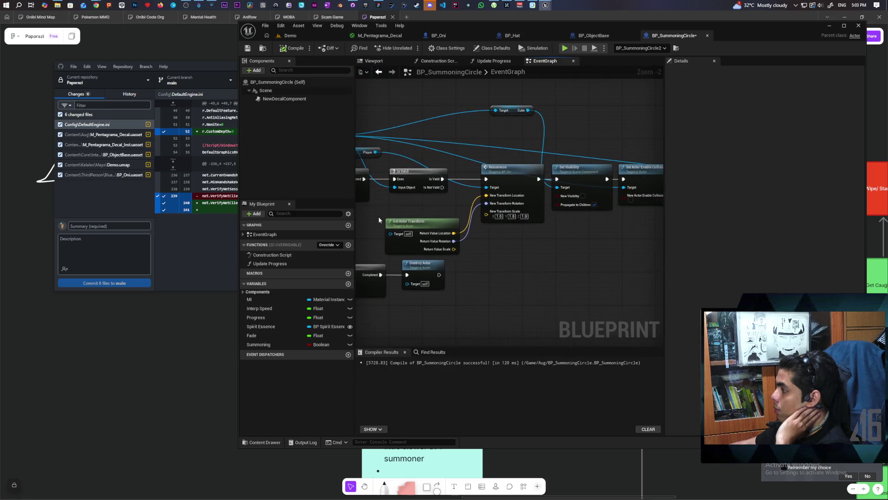
pyautogui.moveTo(443, 191)
pyautogui.mouseDown()
pyautogui.moveTo(675, 253)
pyautogui.moveTo(573, 267)
pyautogui.mouseUp()
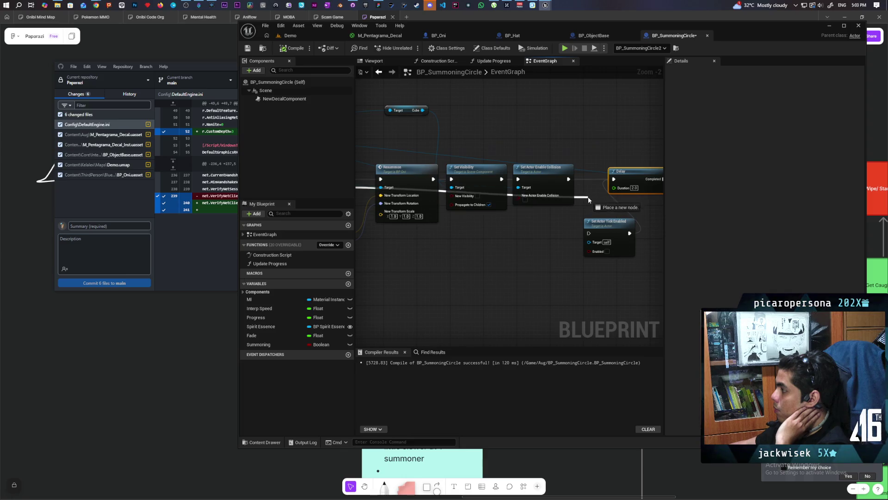
pyautogui.moveTo(547, 268)
pyautogui.mouseDown()
pyautogui.moveTo(565, 258)
pyautogui.moveTo(577, 232)
pyautogui.mouseUp()
pyautogui.click(298, 35)
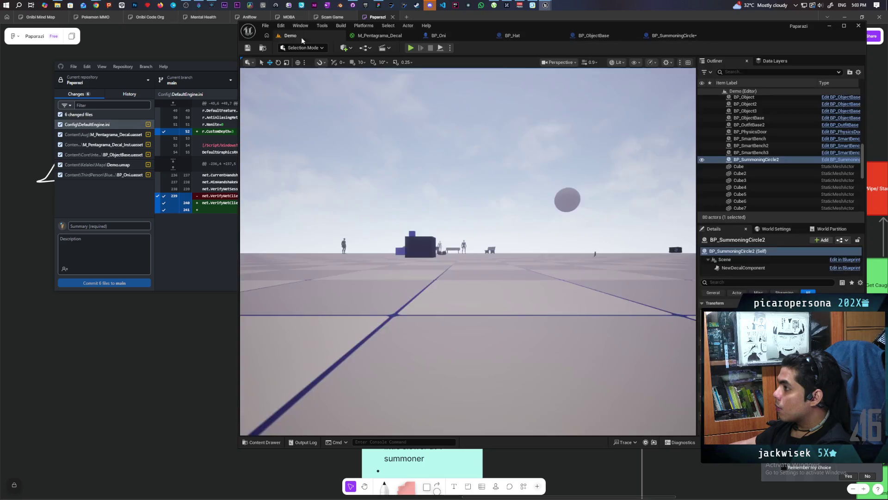
# Start a three-client play-test, walk to the pentagram and interact with the summoning circle
pyautogui.hotkey('alt', 'p')
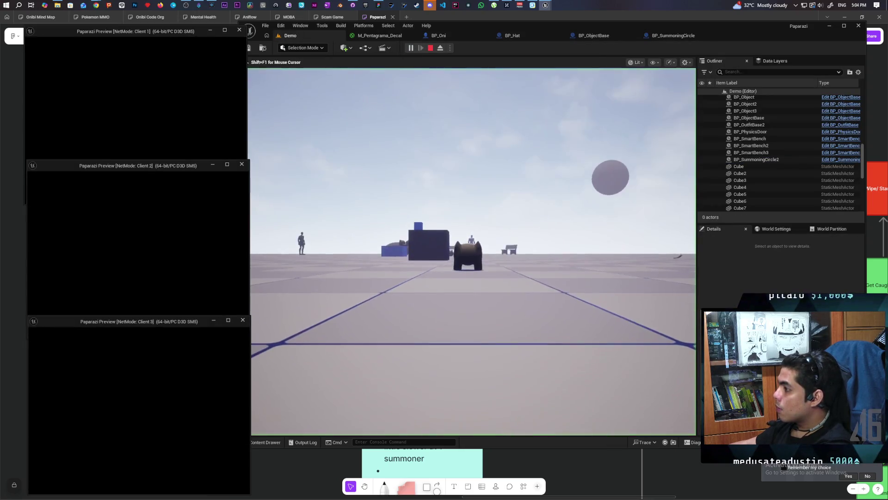
pyautogui.click(265, 314)
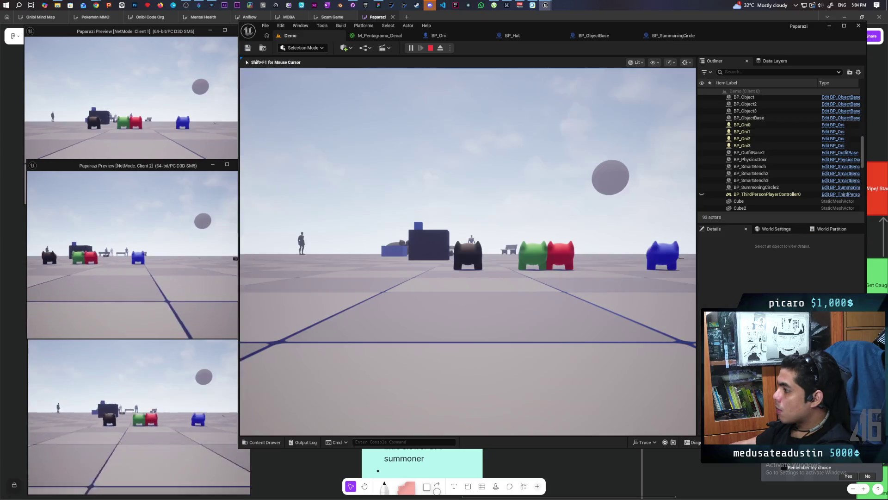
pyautogui.press('w')
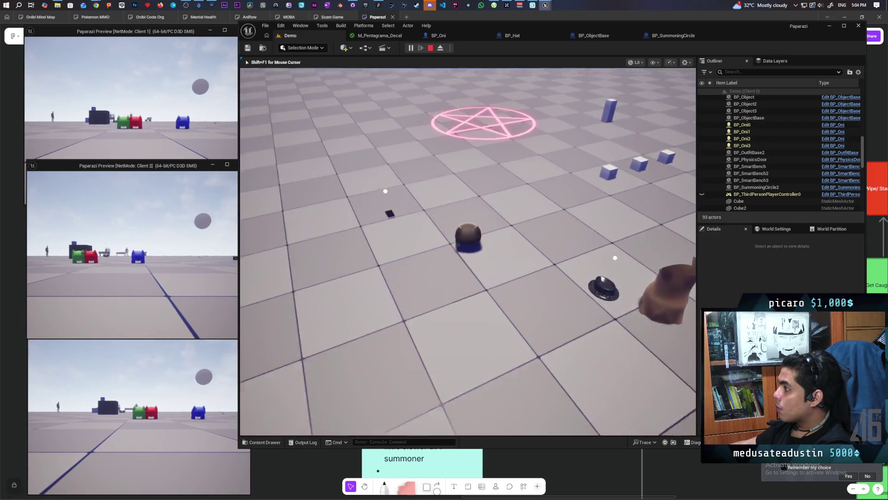
pyautogui.press('e')
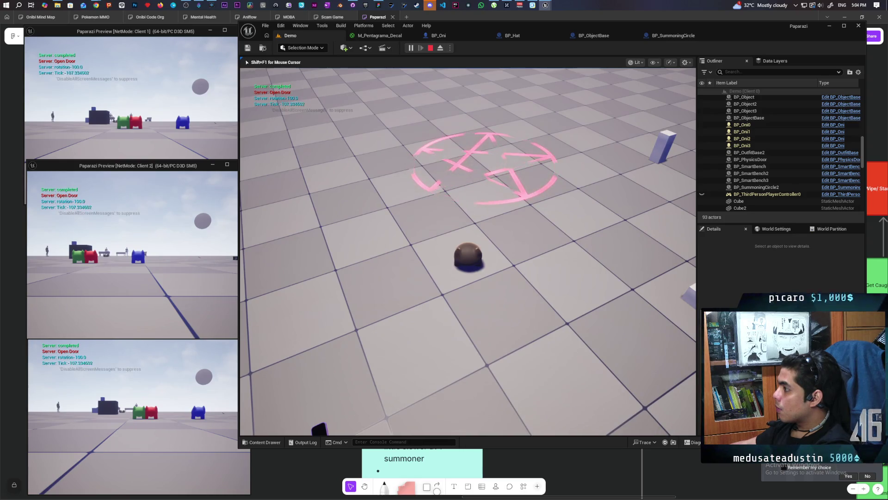
pyautogui.press('e')
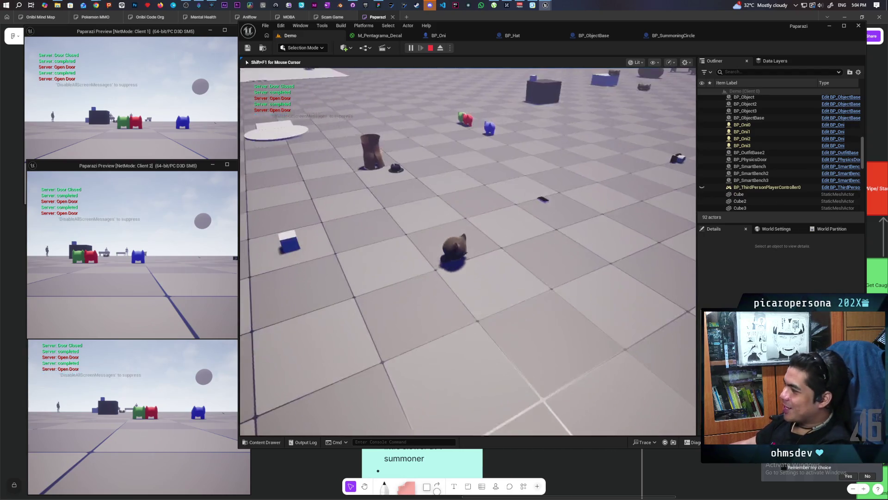
# Walk over to the red and white figures and put the hat on the Oni
pyautogui.press('w')
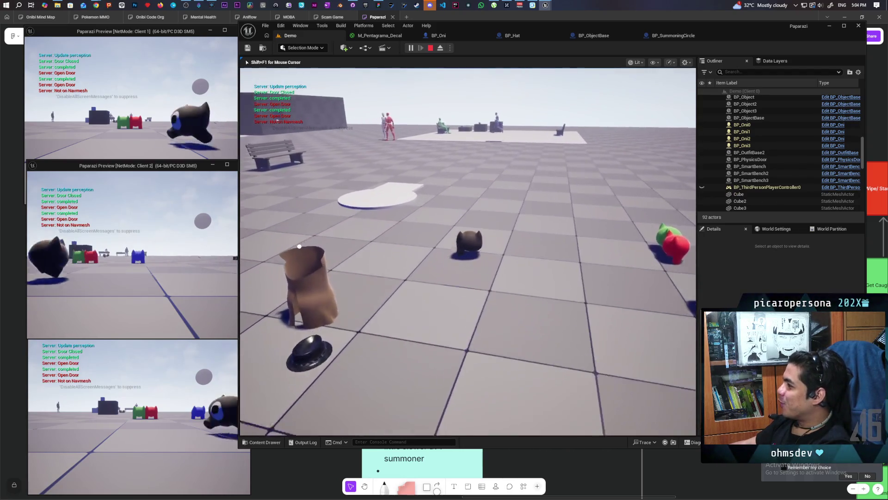
pyautogui.press('w')
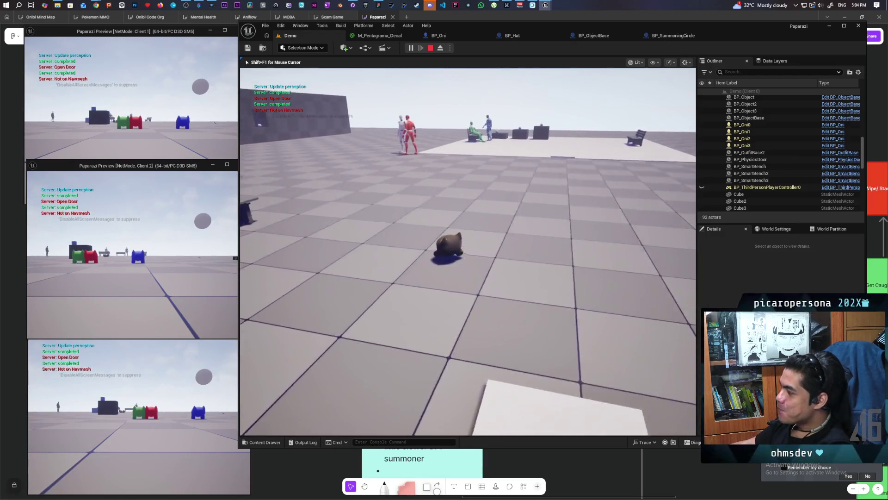
pyautogui.press('w')
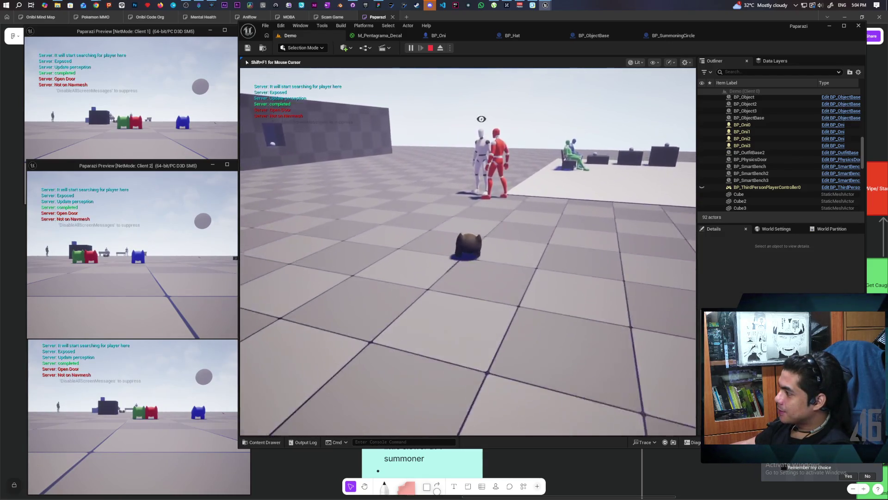
pyautogui.press('w')
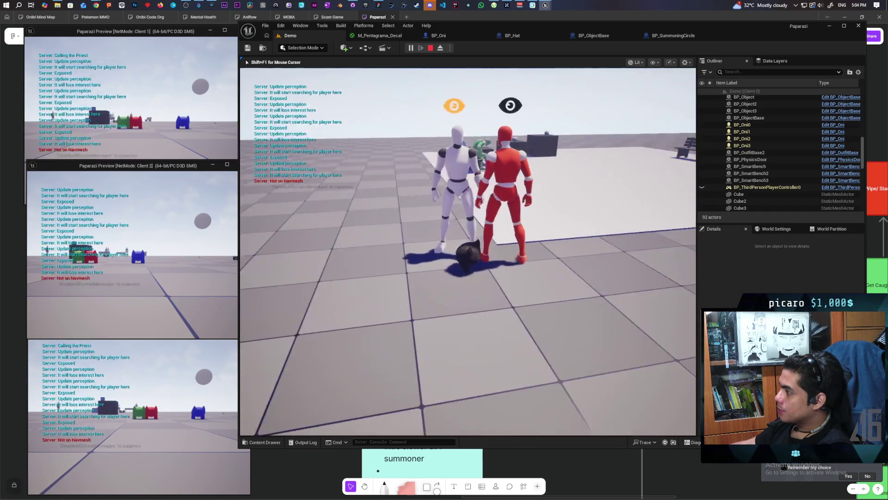
pyautogui.press('w')
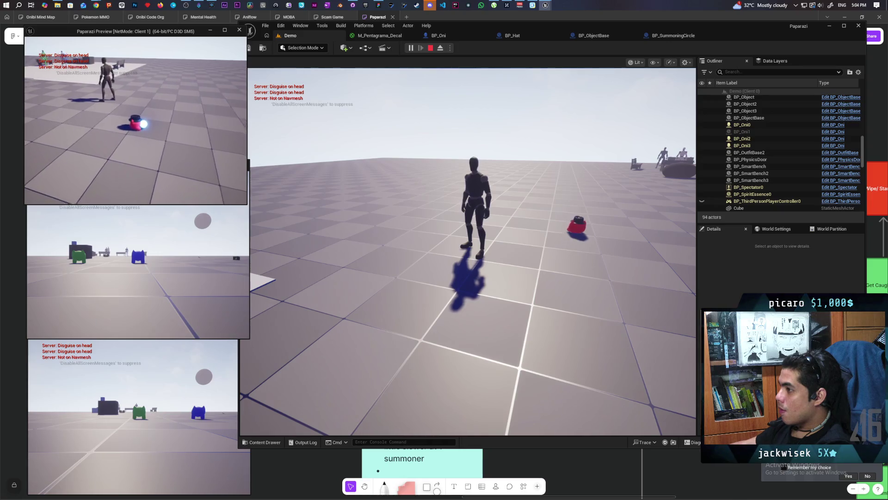
pyautogui.click(313, 149)
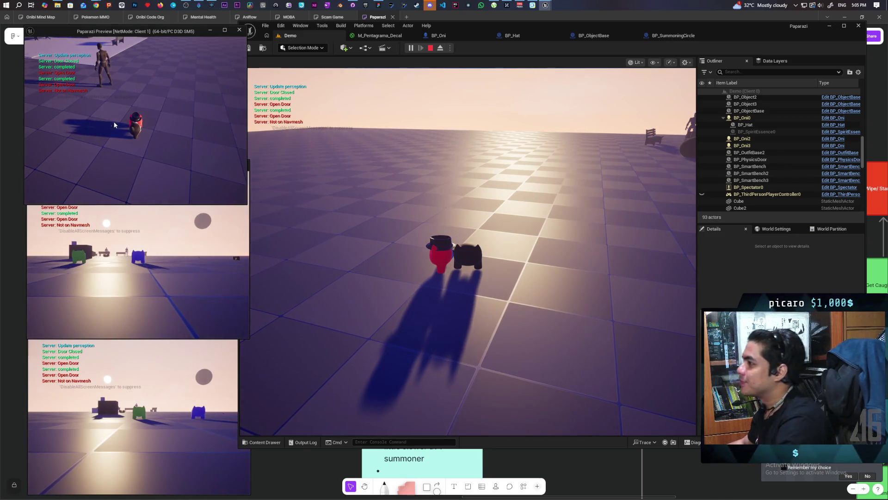
# Stop the play session, leaving the Spirit Essence runtime error in the Message Log
pyautogui.press('Escape')
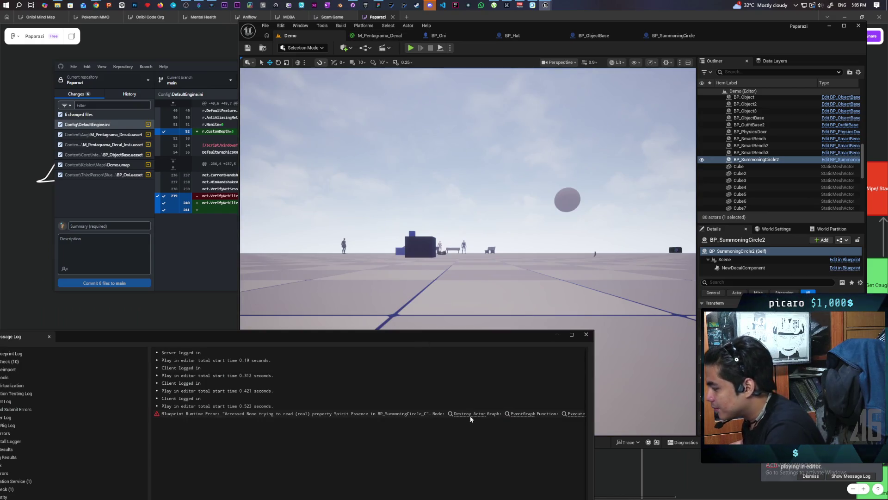
# Jump to the erroring node and disconnect the wires feeding Destroy Actor
pyautogui.click(472, 414)
pyautogui.scroll(-1, 521, 253)
pyautogui.moveTo(662, 252)
pyautogui.mouseDown()
pyautogui.moveTo(445, 258)
pyautogui.moveTo(631, 247)
pyautogui.moveTo(439, 250)
pyautogui.moveTo(625, 251)
pyautogui.mouseUp()
pyautogui.moveTo(493, 277); pyautogui.dragTo(389, 252)
pyautogui.moveTo(488, 251); pyautogui.dragTo(575, 273)
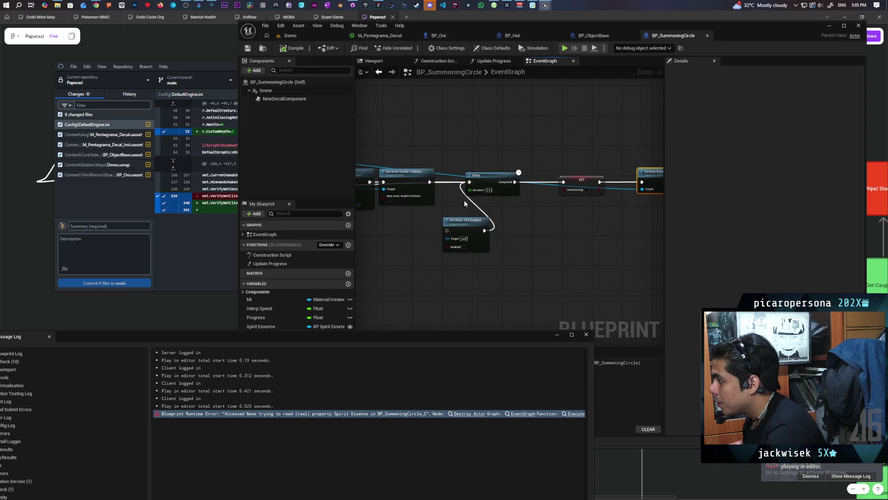
pyautogui.keyDown('alt'); pyautogui.click(642, 190); pyautogui.keyUp('alt')
pyautogui.keyDown('alt'); pyautogui.click(642, 182); pyautogui.keyUp('alt')
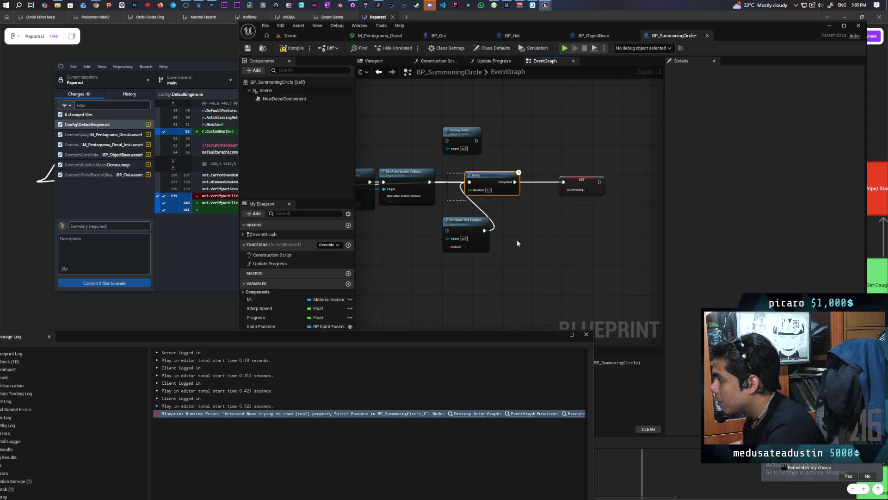
# Shift Delay right and chain Set Actor Enable Collision into Destroy Actor, then into Delay
pyautogui.moveTo(484, 219); pyautogui.dragTo(606, 169)
pyautogui.moveTo(492, 178); pyautogui.dragTo(578, 179)
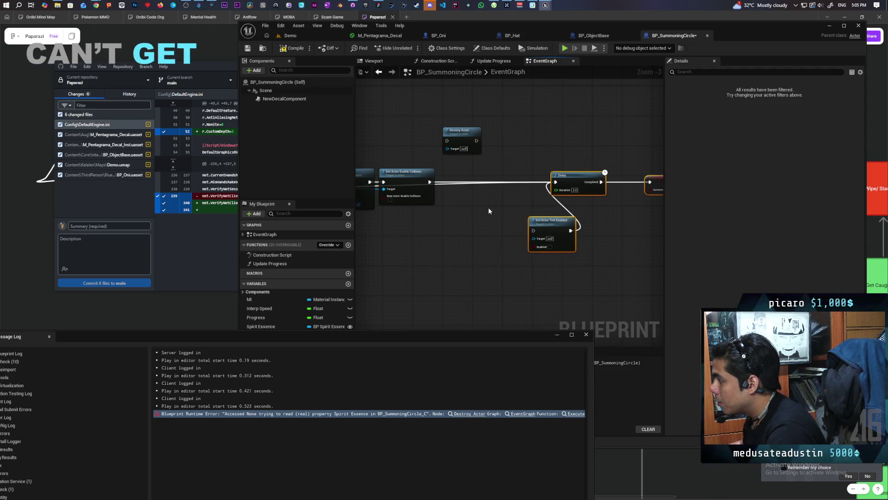
pyautogui.moveTo(489, 211); pyautogui.dragTo(531, 227)
pyautogui.moveTo(472, 198)
pyautogui.mouseDown()
pyautogui.moveTo(489, 158)
pyautogui.moveTo(597, 199)
pyautogui.mouseUp()
pyautogui.moveTo(514, 158); pyautogui.dragTo(520, 172)
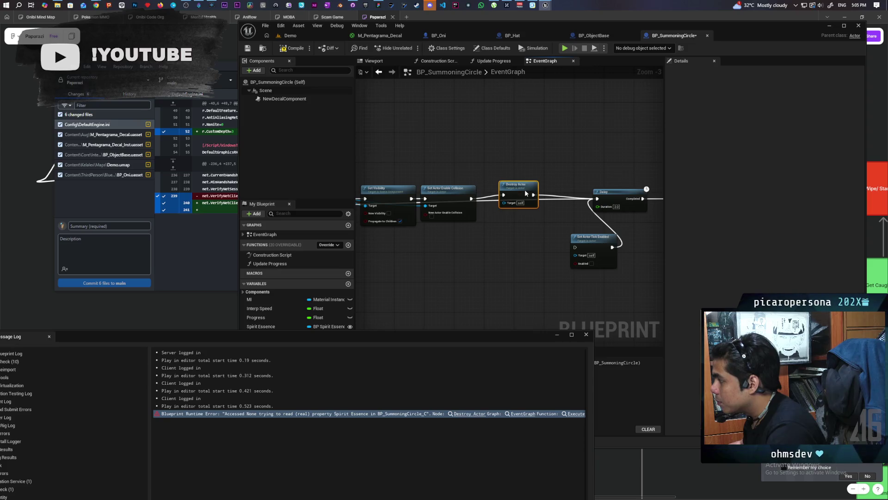
pyautogui.moveTo(402, 238); pyautogui.dragTo(620, 275)
pyautogui.scroll(-1, 416, 200)
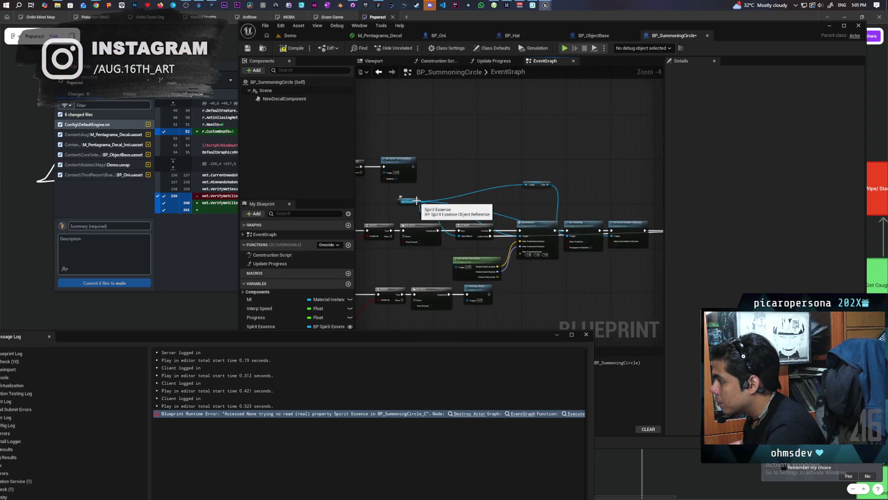
pyautogui.moveTo(634, 242); pyautogui.dragTo(603, 248)
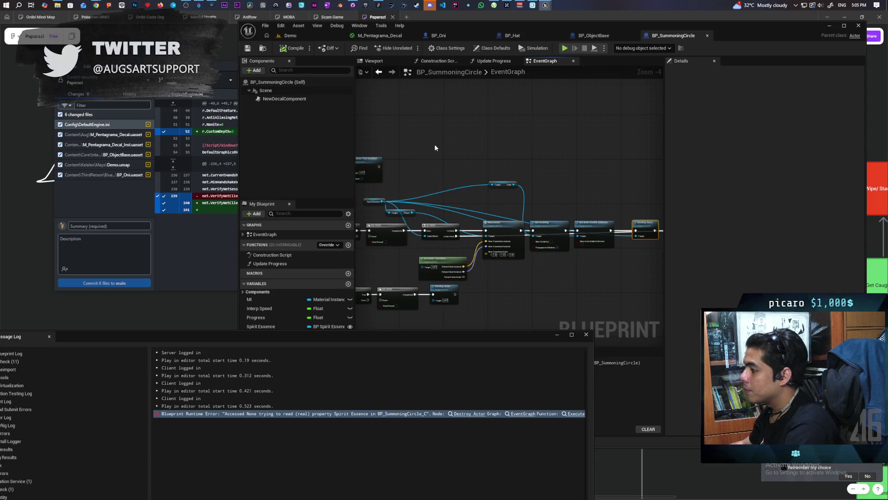
pyautogui.click(301, 36)
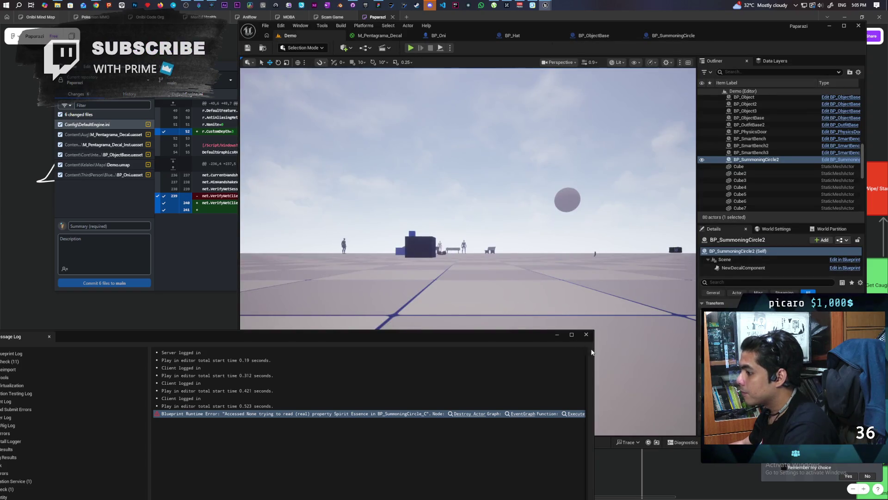
# Launch a three-client play-test and walk onto the pentagram until the Spirit orb is summoned
pyautogui.click(586, 334)
pyautogui.click(410, 48)
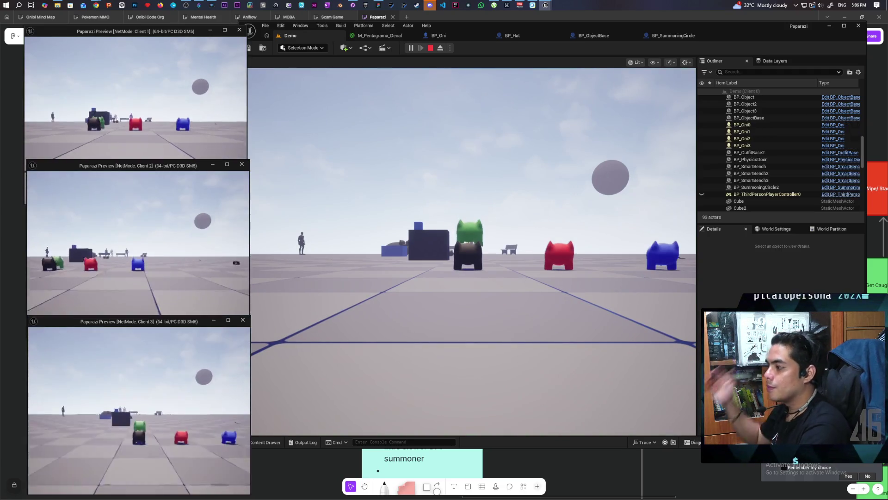
pyautogui.click(467, 249)
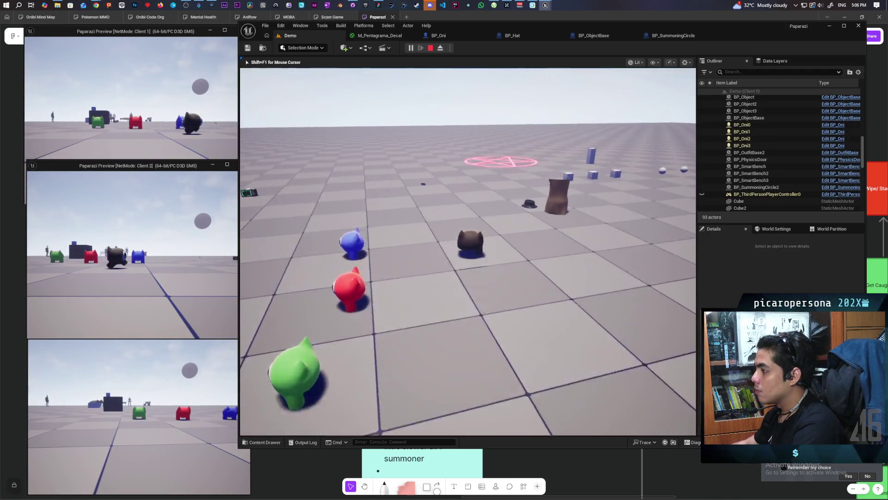
pyautogui.press('w')
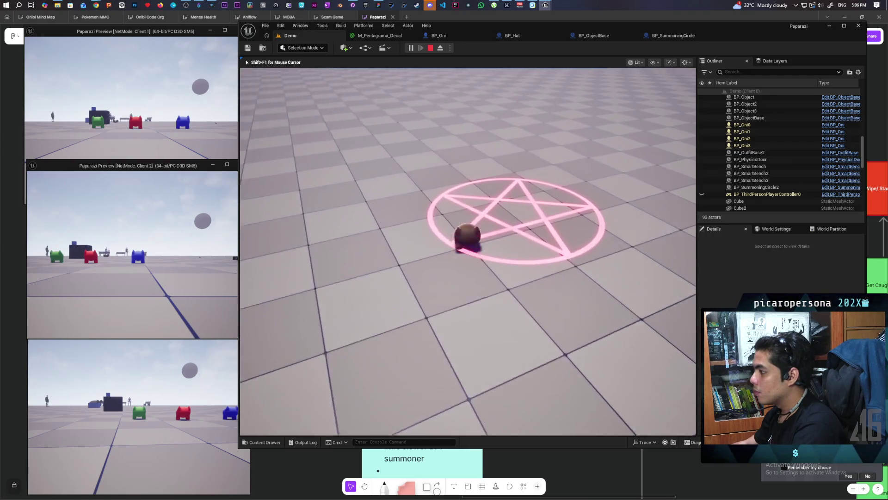
pyautogui.press('s')
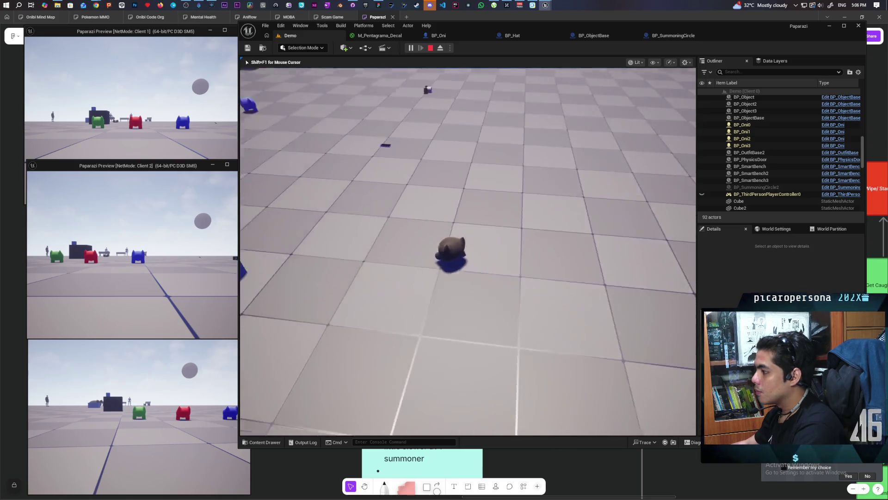
pyautogui.press('w')
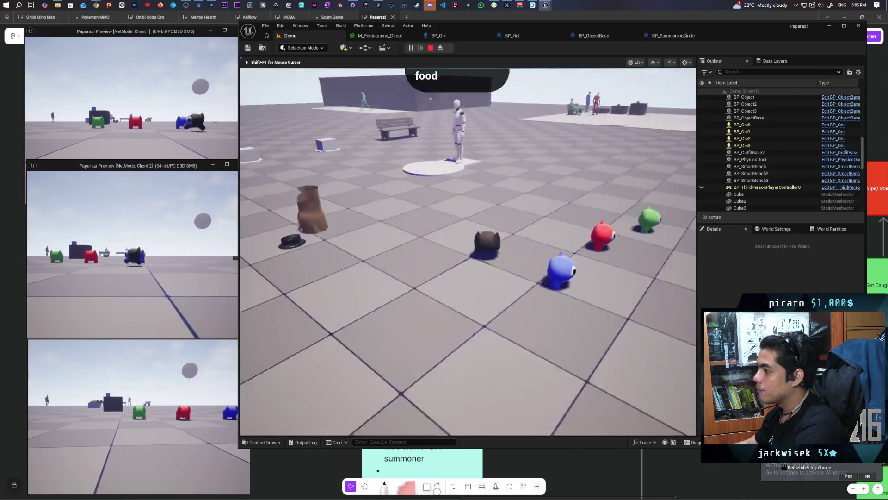
pyautogui.press('w')
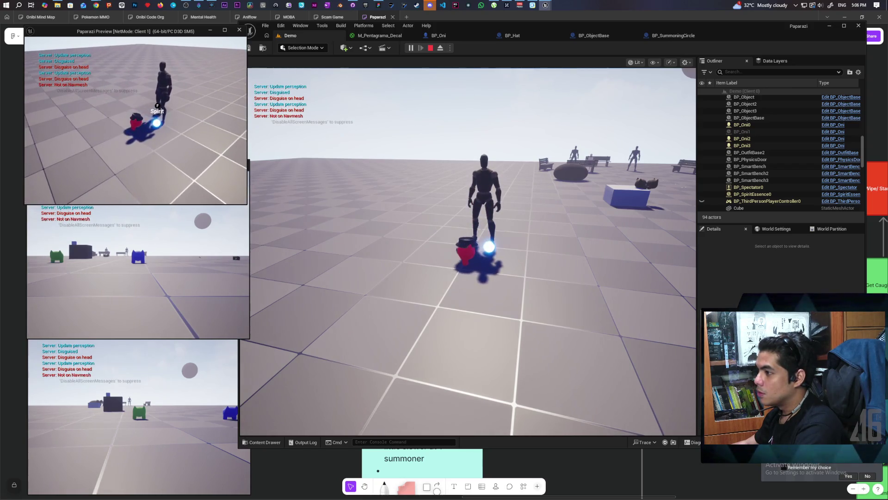
# Interact with the glowing spirit to pick up its essence
pyautogui.press('f')
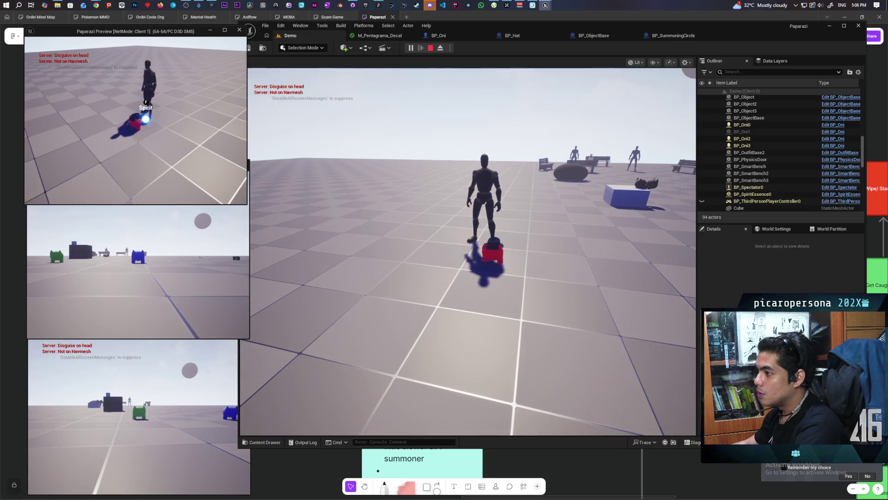
pyautogui.press('f')
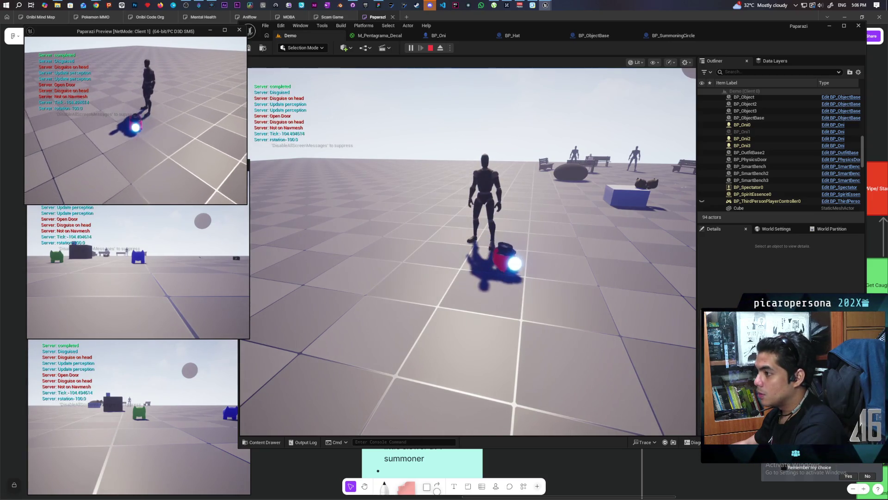
pyautogui.press('f')
pyautogui.press('w')
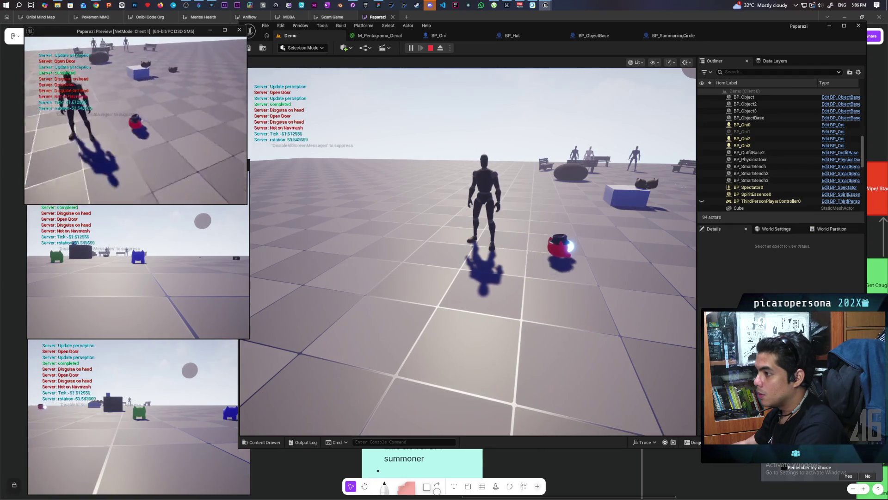
# Walk on, trigger a resummoning circle around the red character with E, then stop playing
pyautogui.press('w')
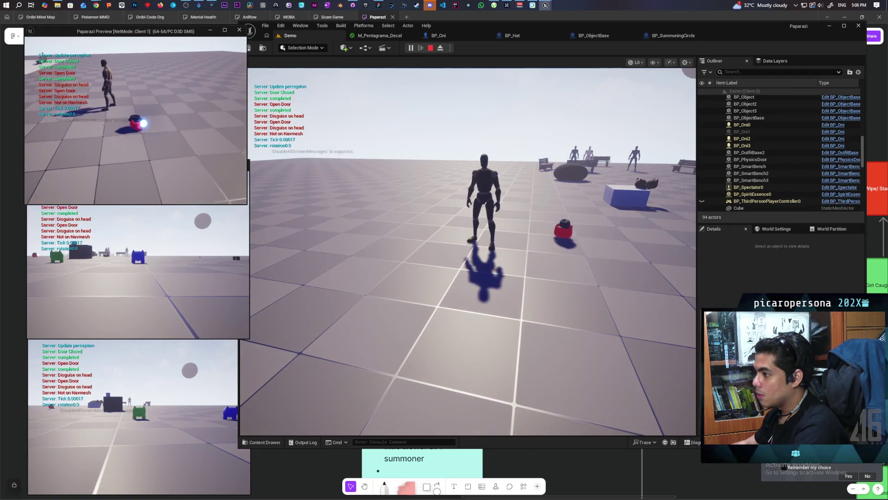
pyautogui.press('e')
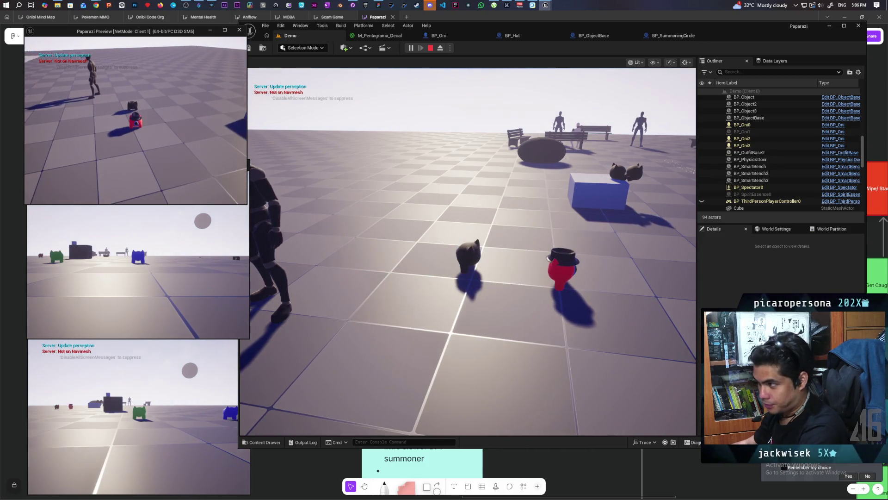
pyautogui.press('Escape')
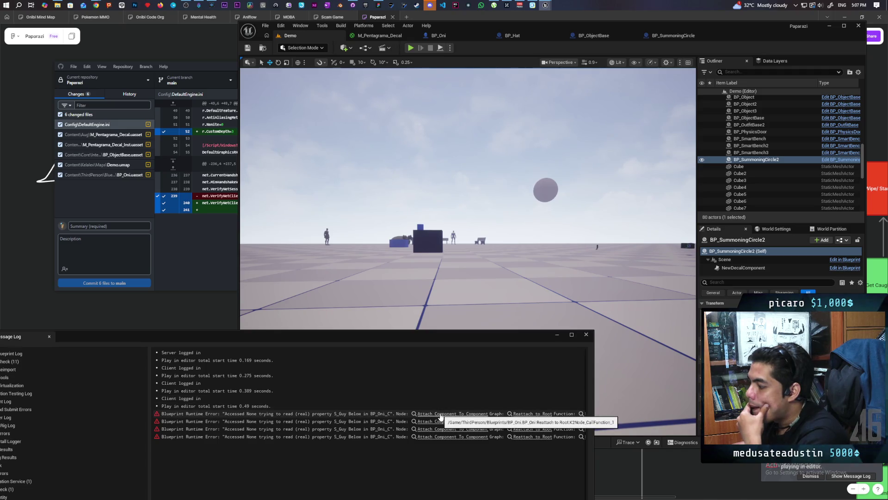
# Jump to BP_Oni's Reattach to Root nodes behind the Attach Component To Component error and close the Message Log
pyautogui.click(439, 414)
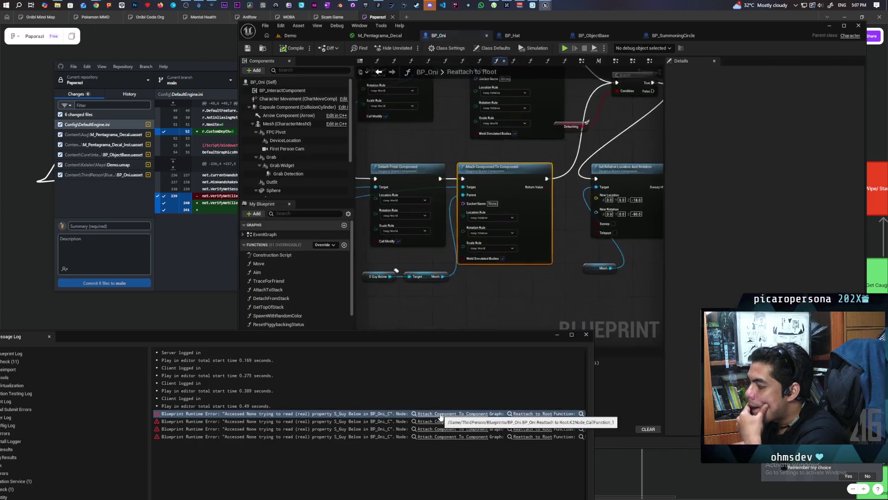
pyautogui.scroll(1, 476, 298)
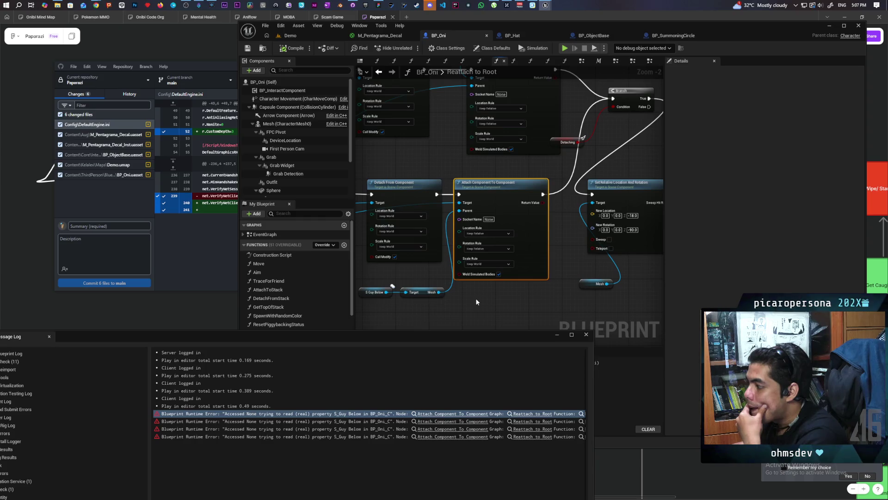
pyautogui.scroll(-3, 476, 298)
pyautogui.moveTo(581, 257)
pyautogui.mouseDown()
pyautogui.moveTo(449, 271)
pyautogui.moveTo(464, 292)
pyautogui.mouseUp()
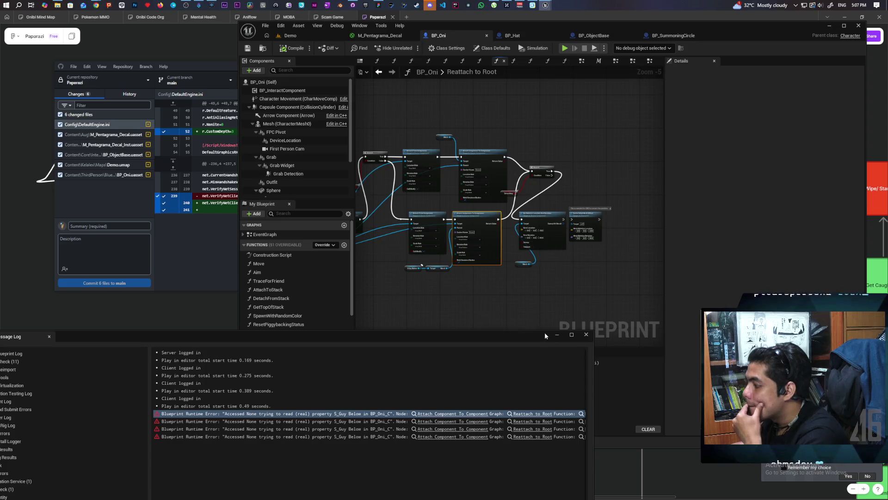
pyautogui.click(586, 335)
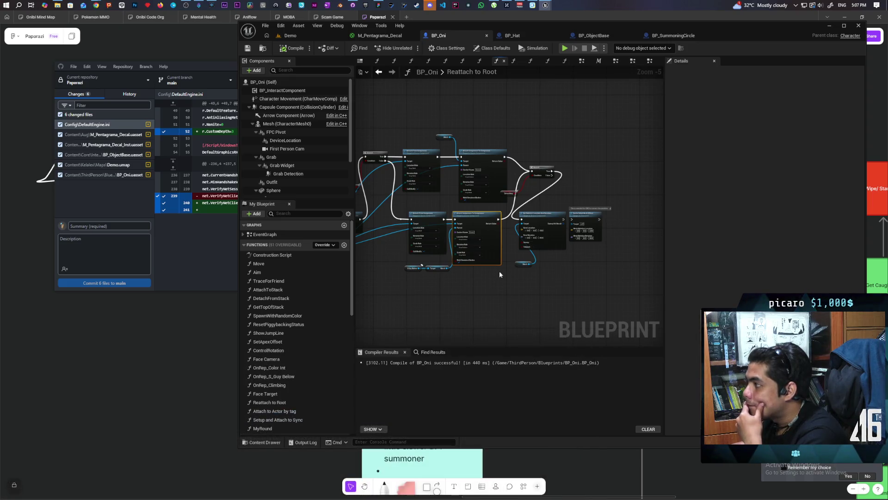
pyautogui.click(112, 209)
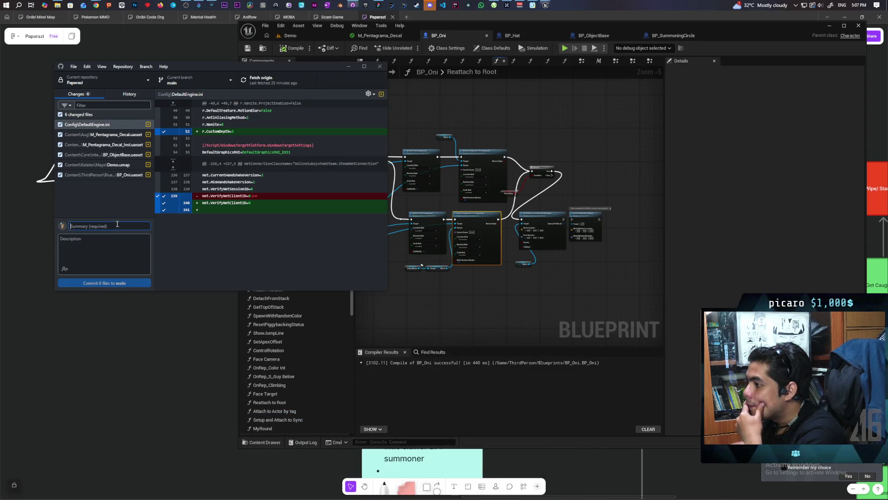
# Commit the 7 changed files to main with a summary beginning 'added fade after summon completed'
pyautogui.write('added fade after summon completed')
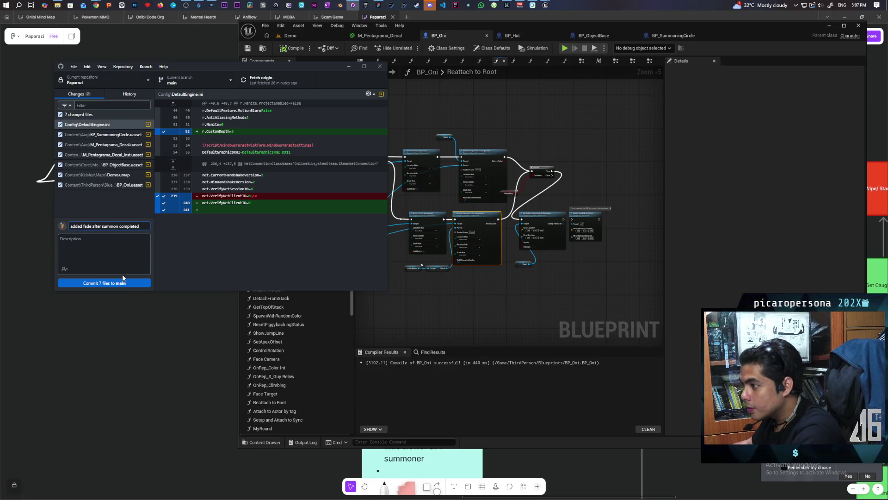
pyautogui.click(124, 280)
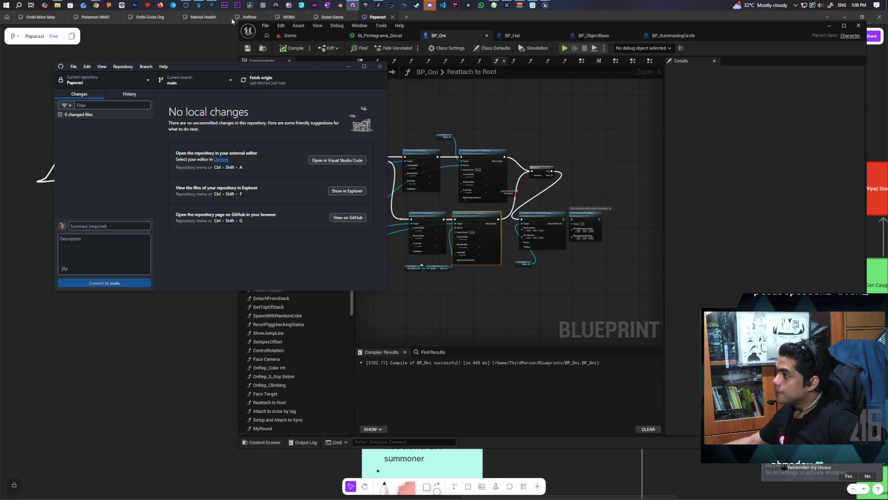
pyautogui.click(199, 301)
# Add an 'add fade out for pentagram' bullet and strike through 'spawn summoning actor' in the to-do note
pyautogui.scroll(-3, 273, 296)
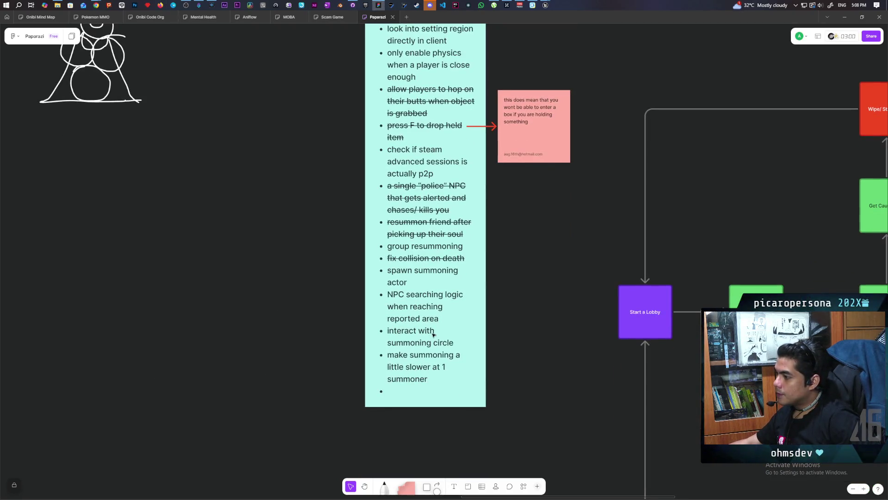
pyautogui.click(471, 261)
pyautogui.click(474, 258)
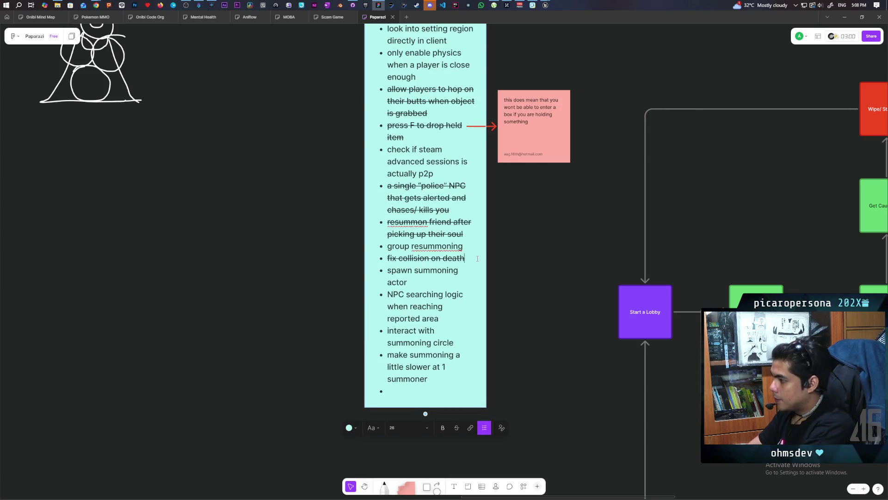
pyautogui.press('Return')
pyautogui.write('add fade out ')
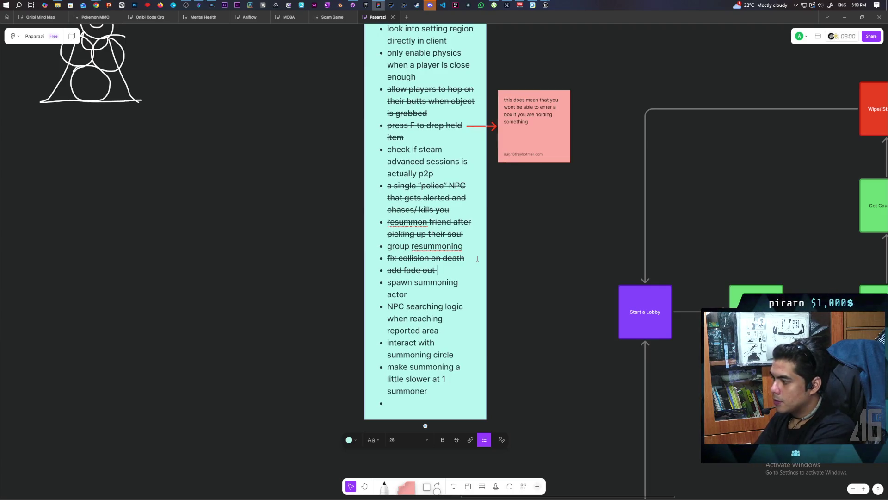
pyautogui.write('for penta')
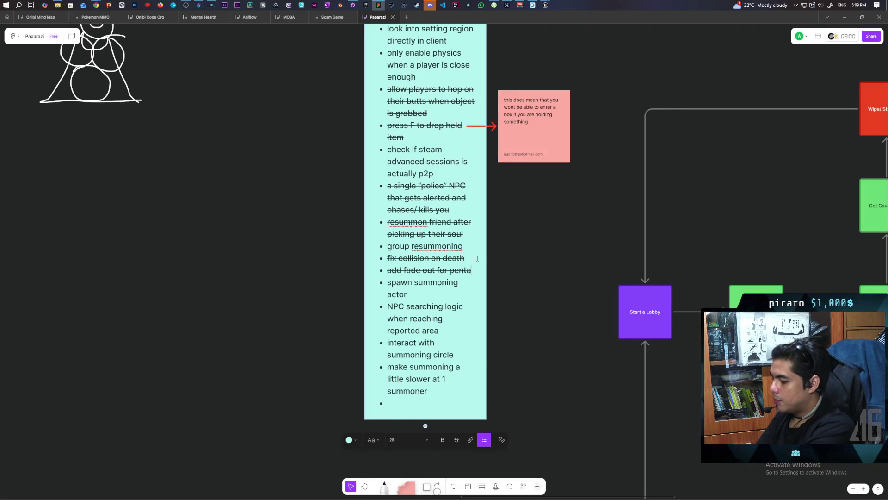
pyautogui.write('gram')
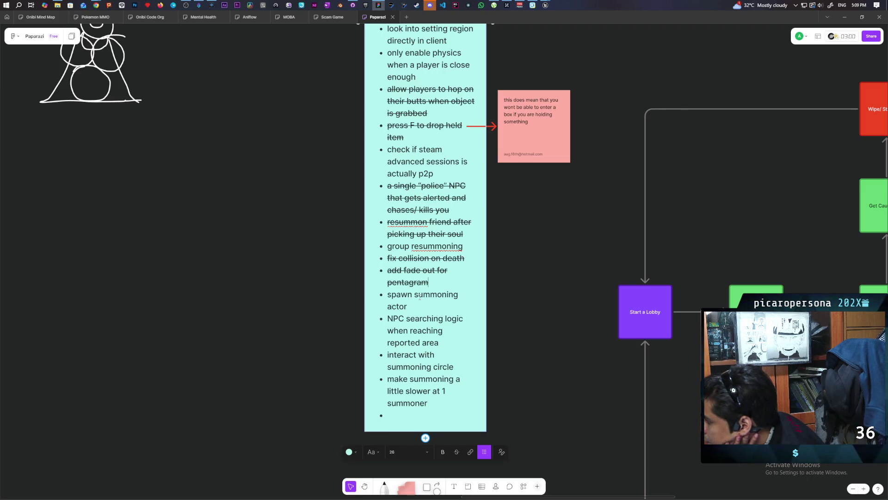
pyautogui.tripleClick(420, 296)
pyautogui.click(457, 451)
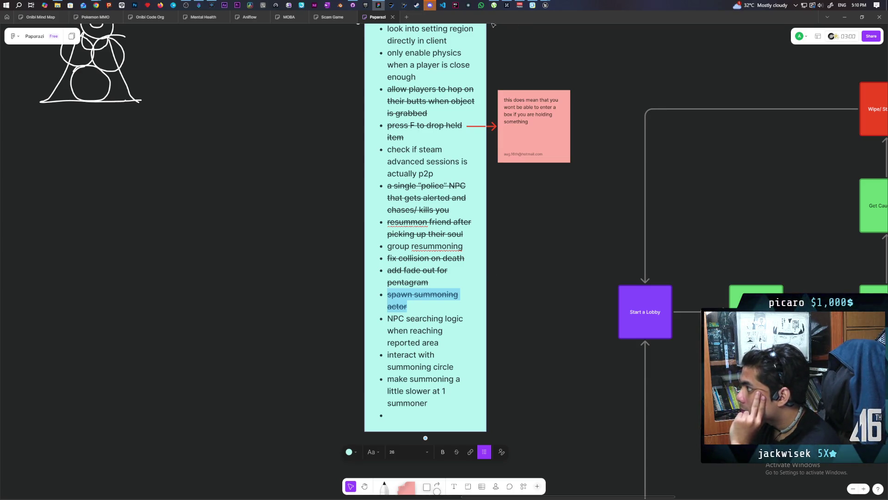
pyautogui.scroll(2, 491, 52)
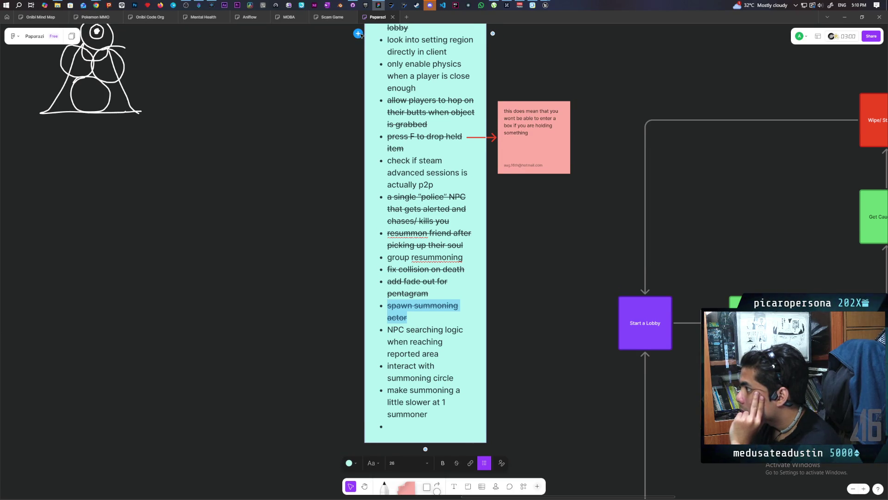
pyautogui.click(577, 144)
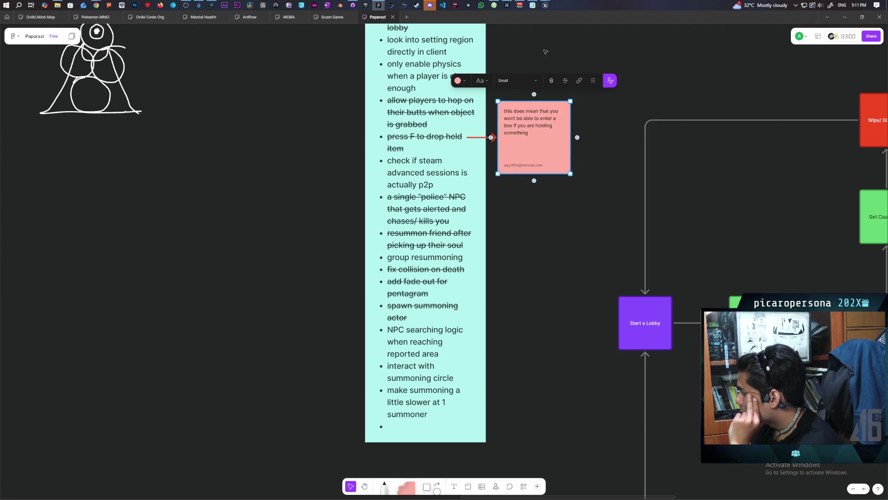
pyautogui.click(565, 201)
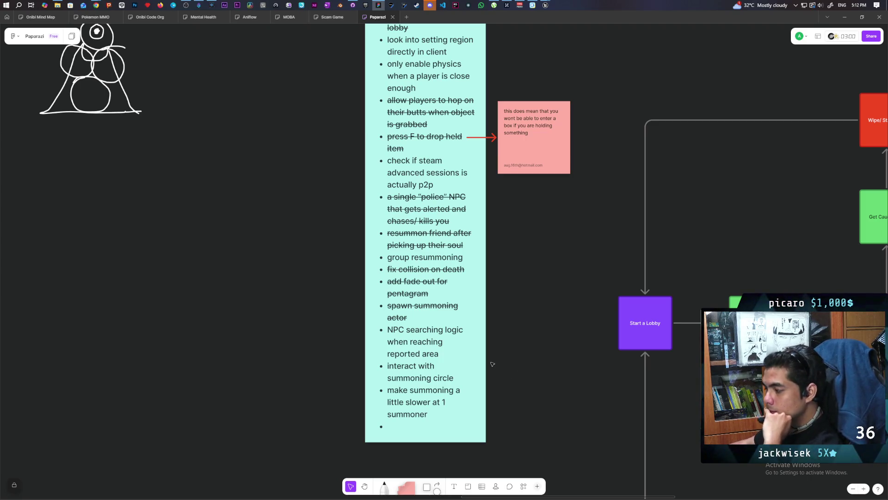
pyautogui.doubleClick(440, 330)
pyautogui.tripleClick(439, 330)
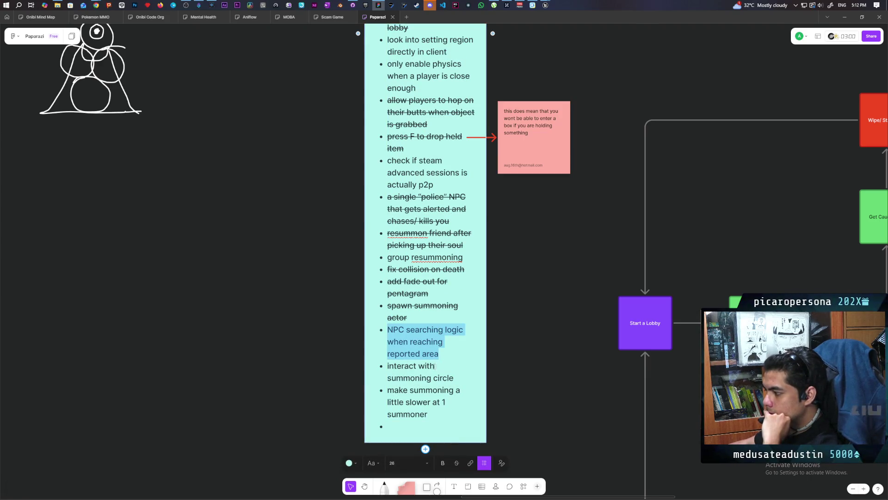
pyautogui.tripleClick(417, 371)
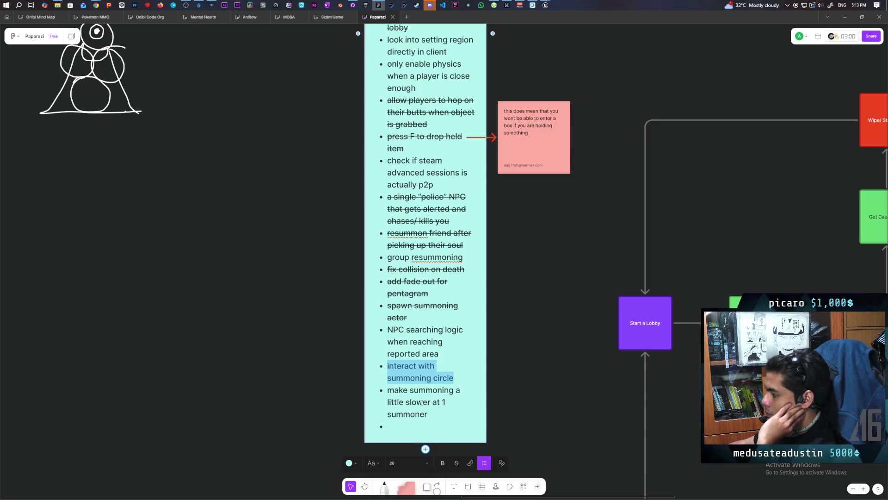
pyautogui.moveTo(545, 5)
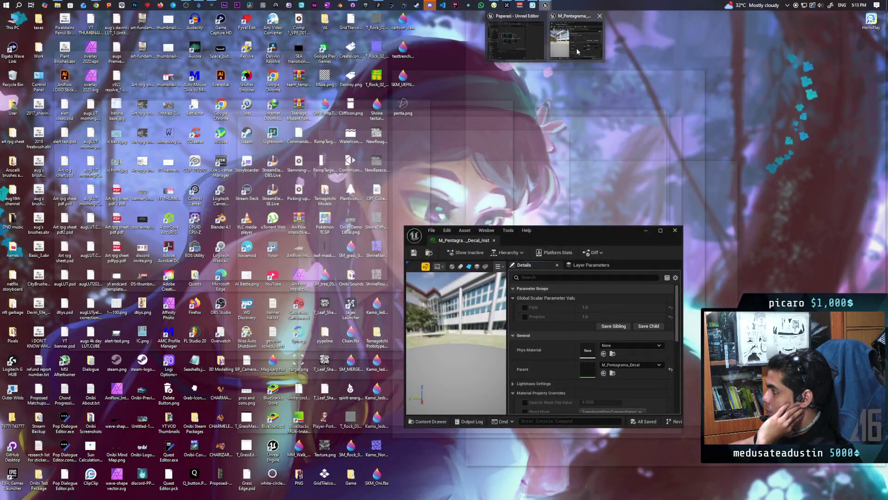
# Switch to the BP_SummoningCircle blueprint and show its 3D Viewport preview
pyautogui.click(577, 51)
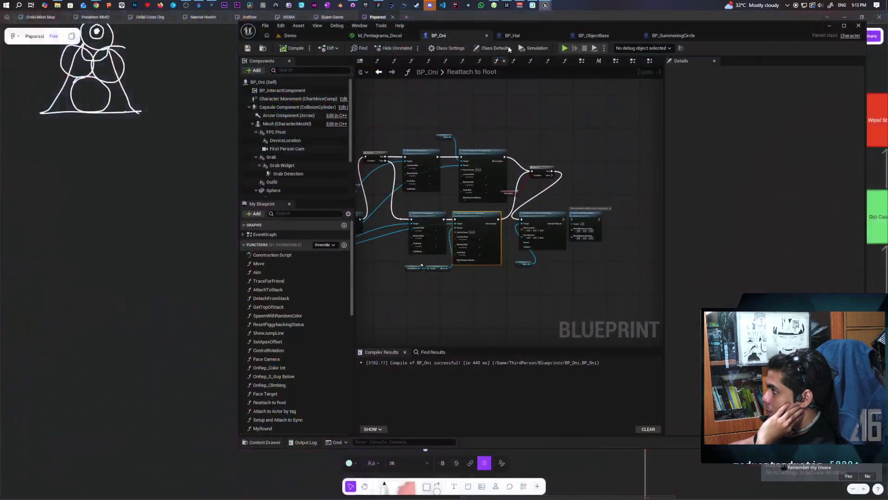
pyautogui.click(383, 37)
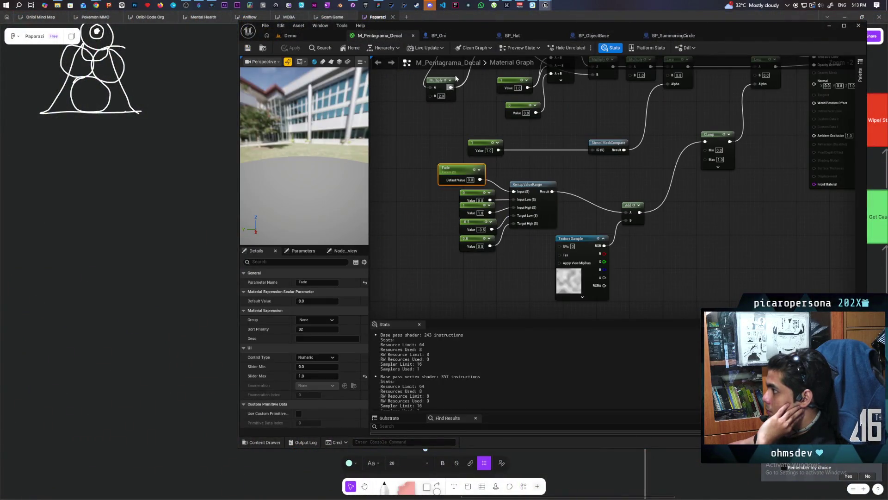
pyautogui.click(673, 35)
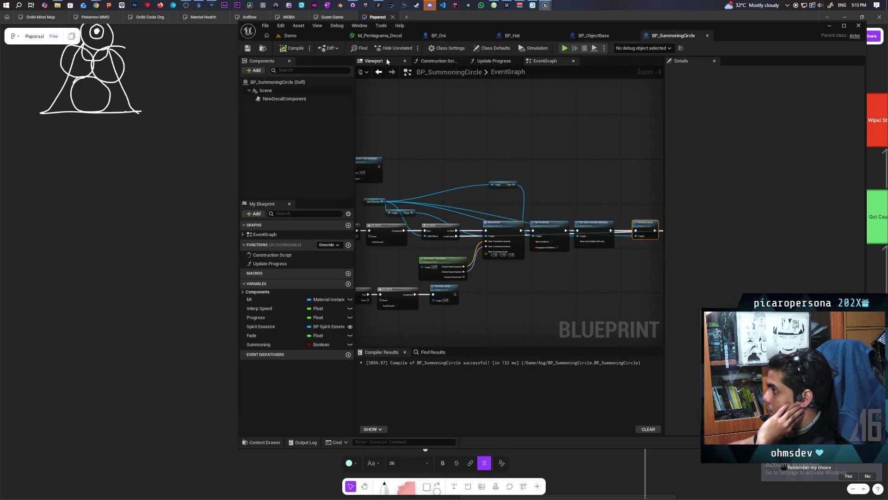
pyautogui.click(391, 62)
pyautogui.scroll(5, 496, 232)
pyautogui.moveTo(509, 208); pyautogui.dragTo(532, 203)
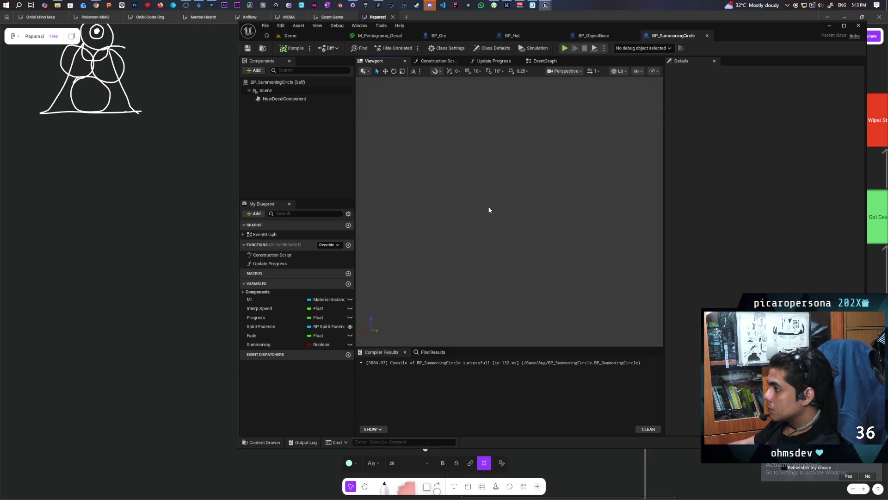
# Select NewDecalComponent and frame it to inspect its 70 × 140 × 140 decal bounds
pyautogui.click(283, 98)
pyautogui.click(264, 91)
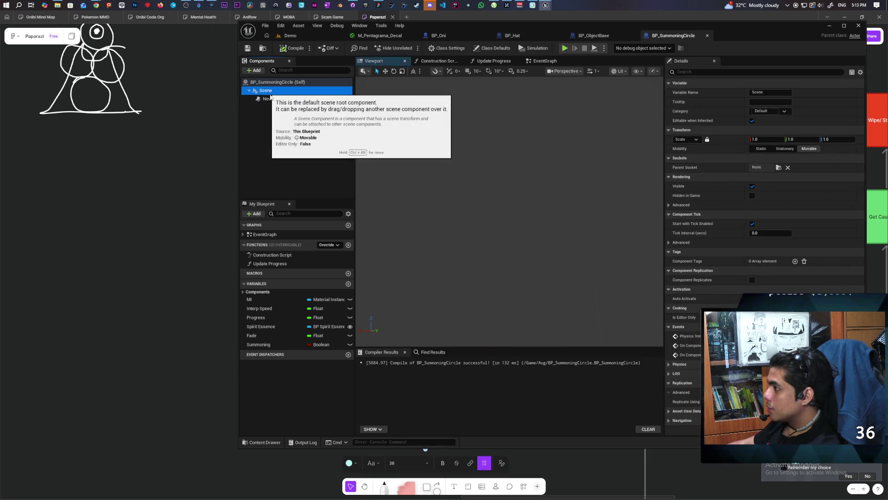
pyautogui.click(269, 92)
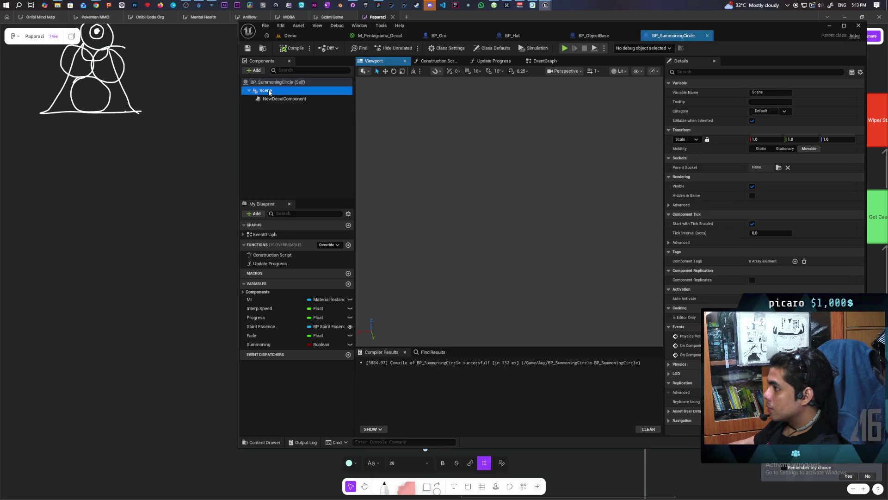
pyautogui.click(277, 99)
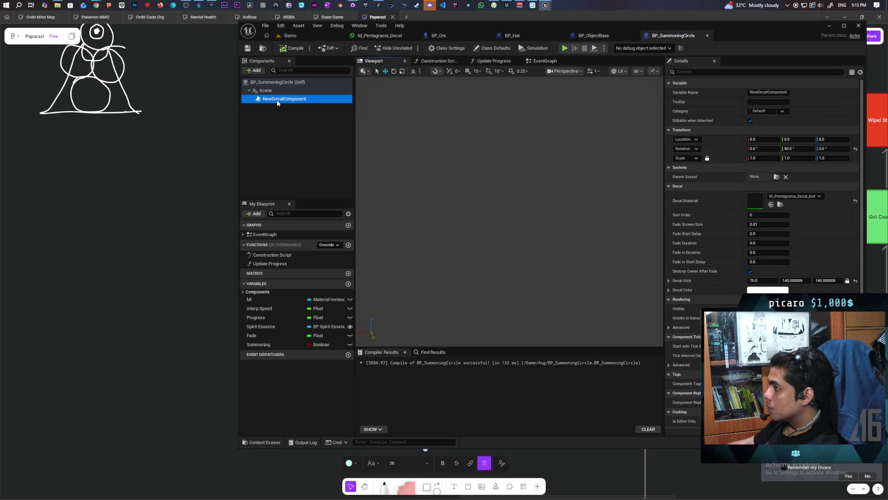
pyautogui.press('f')
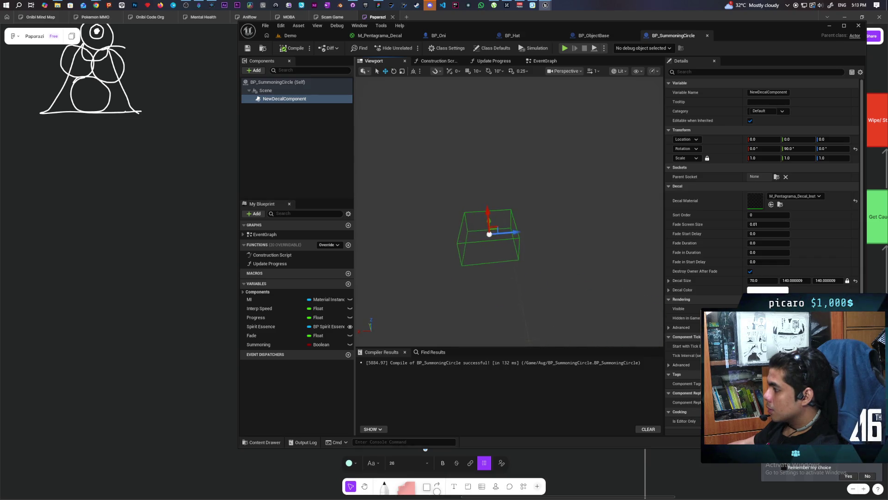
pyautogui.moveTo(509, 231)
pyautogui.mouseDown()
pyautogui.moveTo(565, 231)
pyautogui.moveTo(527, 213)
pyautogui.mouseUp()
pyautogui.click(266, 91)
pyautogui.click(267, 98)
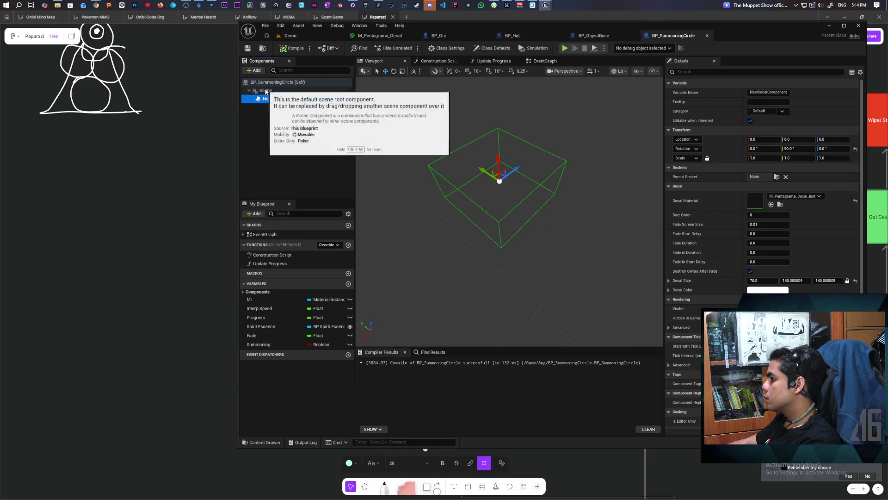
# Add a Sphere Collision component (radius 32) under the Scene root and compile the blueprint
pyautogui.click(266, 91)
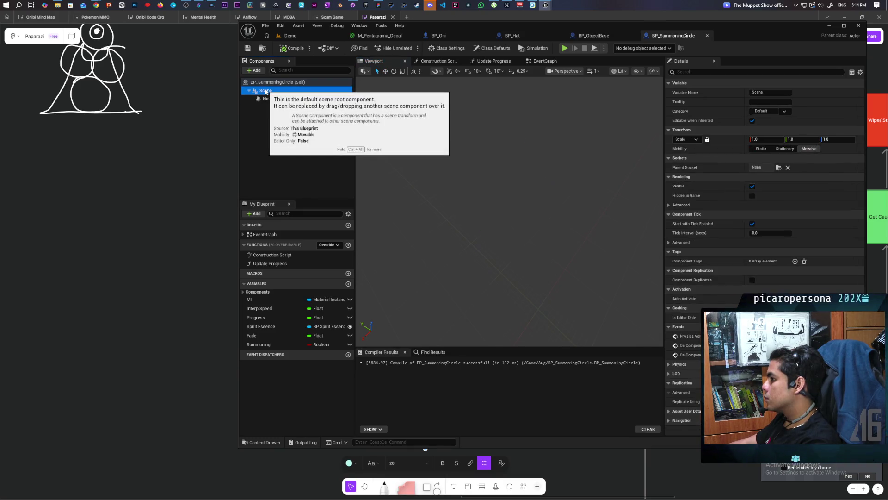
pyautogui.click(258, 72)
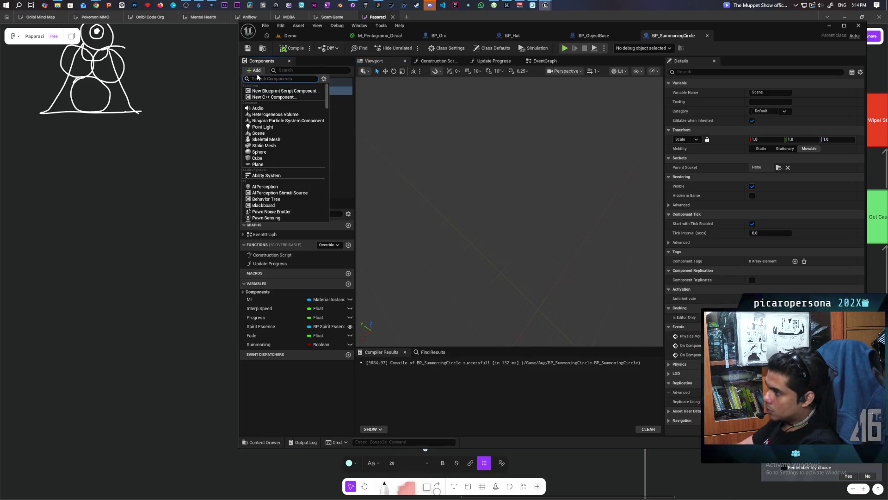
pyautogui.write('collisi')
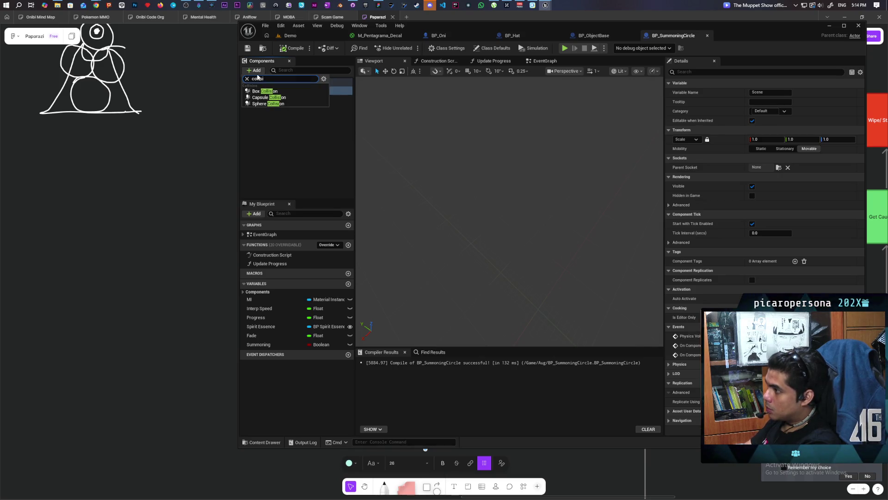
pyautogui.click(276, 103)
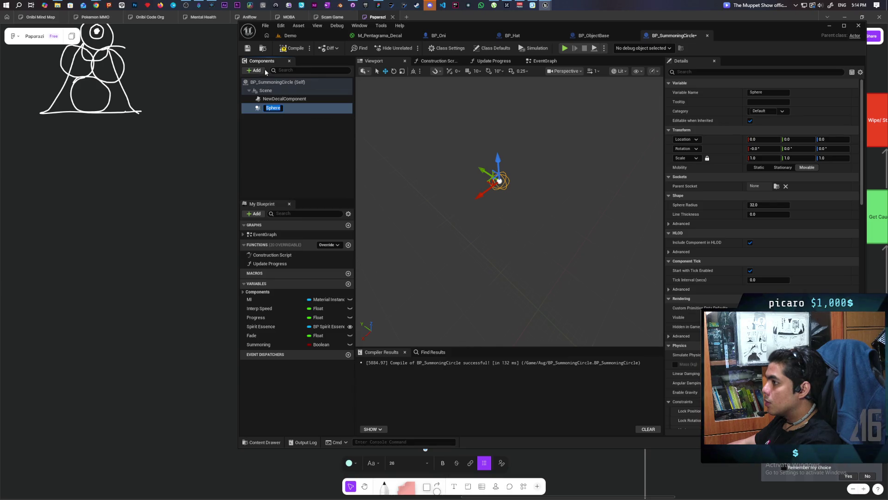
pyautogui.click(292, 48)
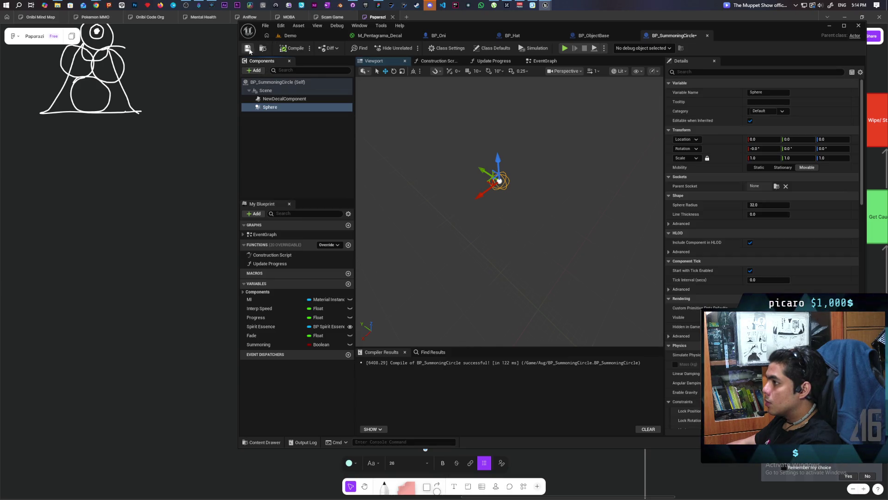
pyautogui.click(308, 38)
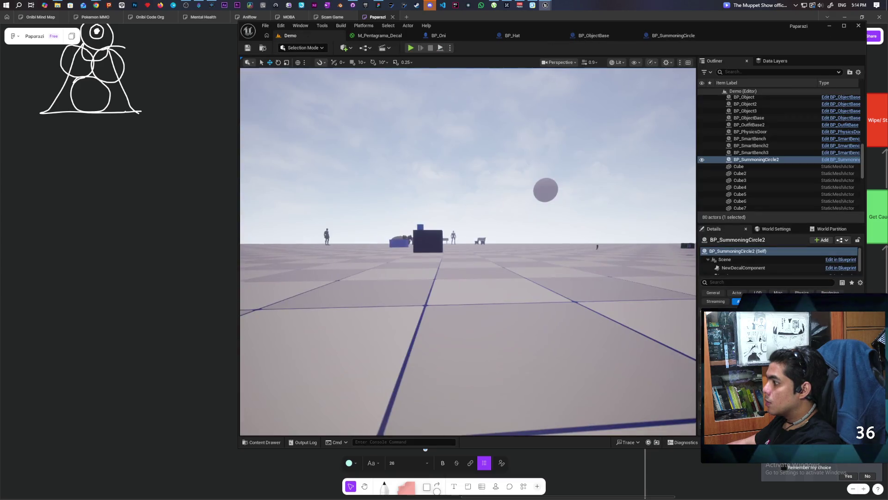
# Frame BP_SummoningCircle2 in the Demo level, inspect its Sphere component, and save the level
pyautogui.press('f')
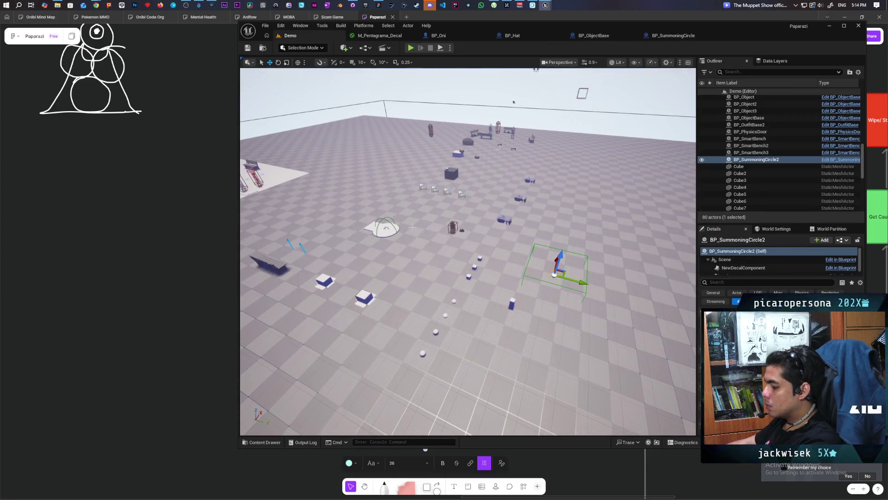
pyautogui.moveTo(451, 160); pyautogui.dragTo(450, 113)
pyautogui.click(730, 275)
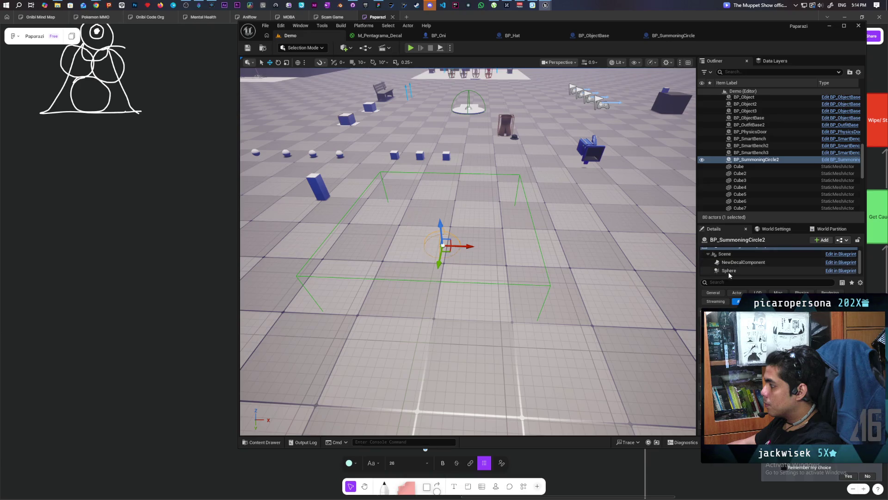
pyautogui.click(443, 244)
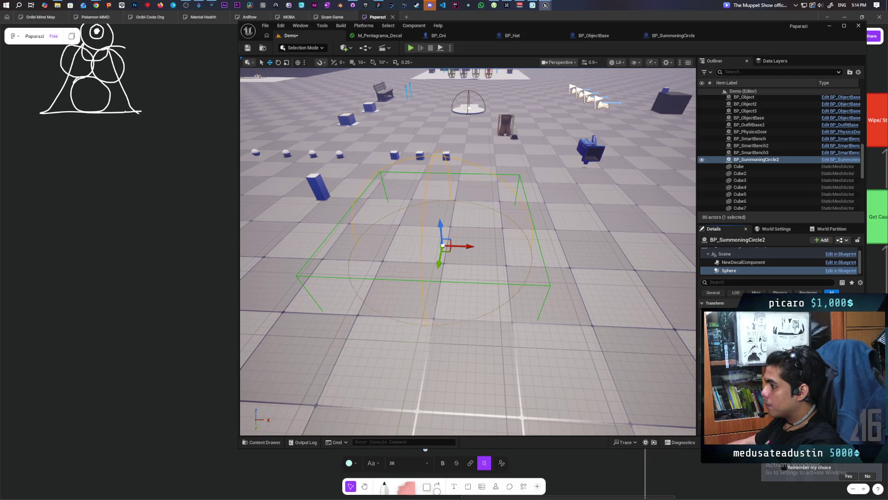
pyautogui.moveTo(443, 244)
pyautogui.mouseDown()
pyautogui.moveTo(416, 239)
pyautogui.moveTo(442, 262)
pyautogui.moveTo(433, 258)
pyautogui.moveTo(465, 264)
pyautogui.moveTo(541, 247)
pyautogui.moveTo(486, 257)
pyautogui.mouseUp()
pyautogui.click(262, 48)
pyautogui.click(685, 38)
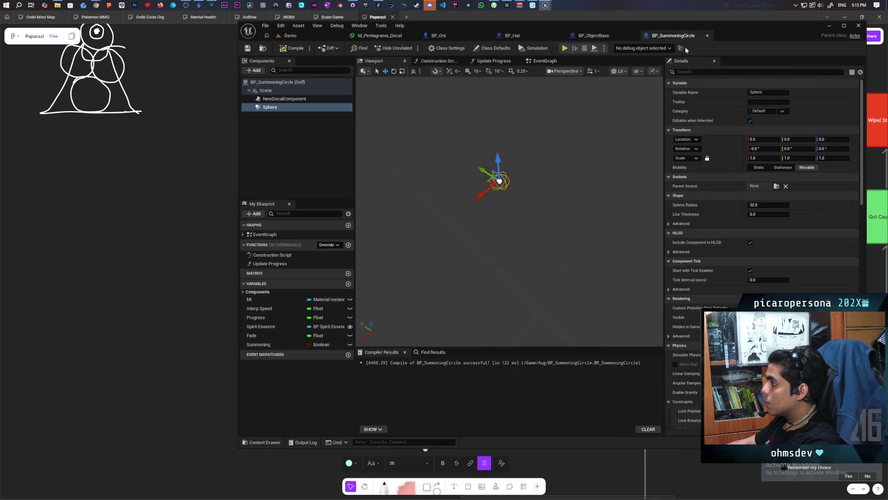
# Set the Sphere Radius to 144.182526 and filter the Details panel for 'collisi' settings
pyautogui.click(315, 37)
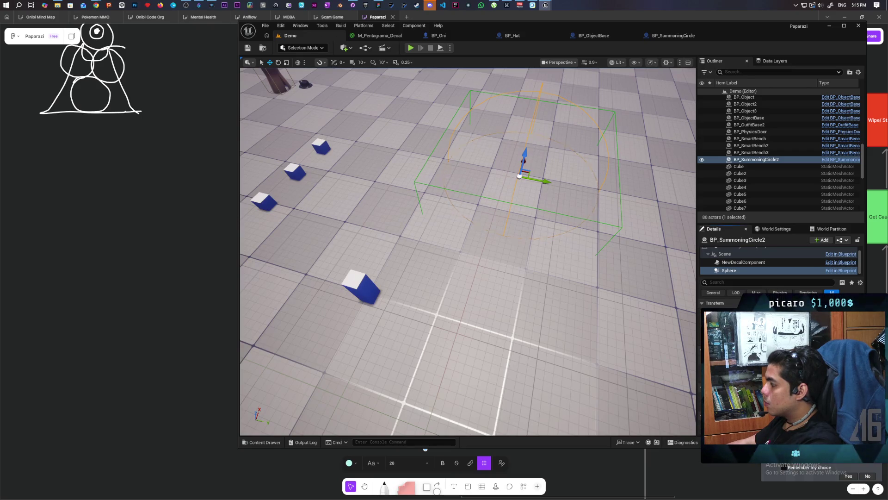
pyautogui.click(674, 36)
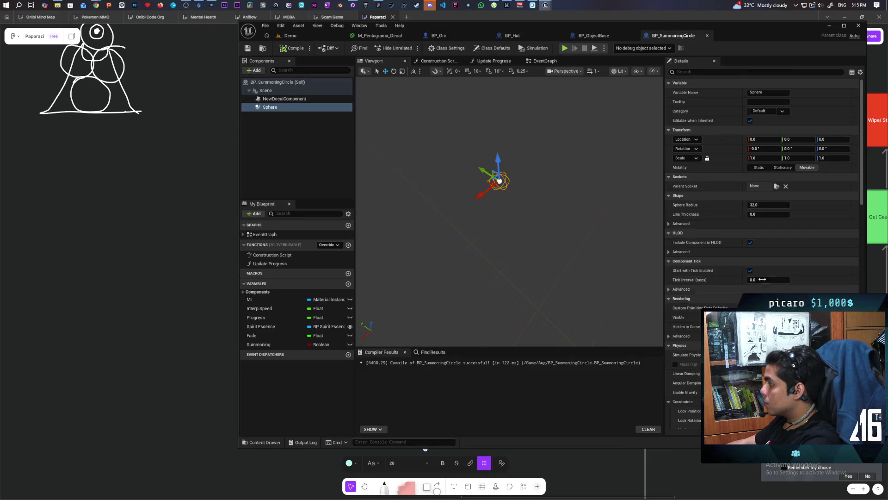
pyautogui.press('Return')
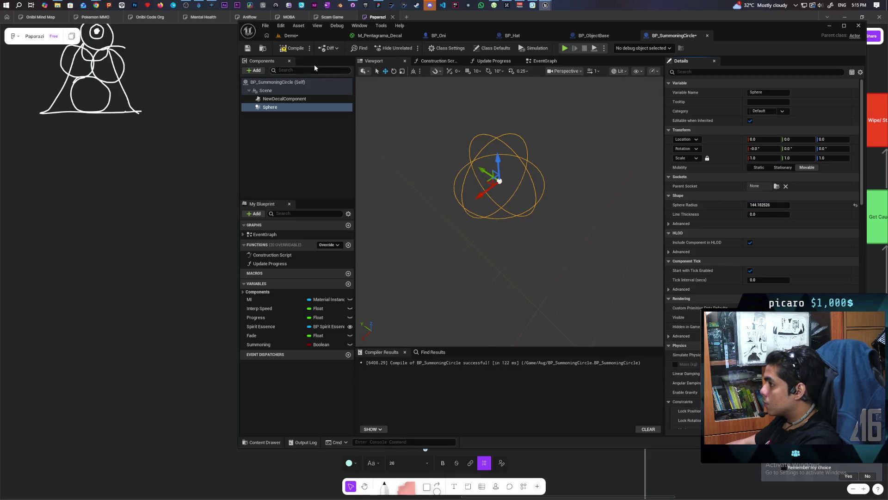
pyautogui.click(689, 71)
pyautogui.write('collisi')
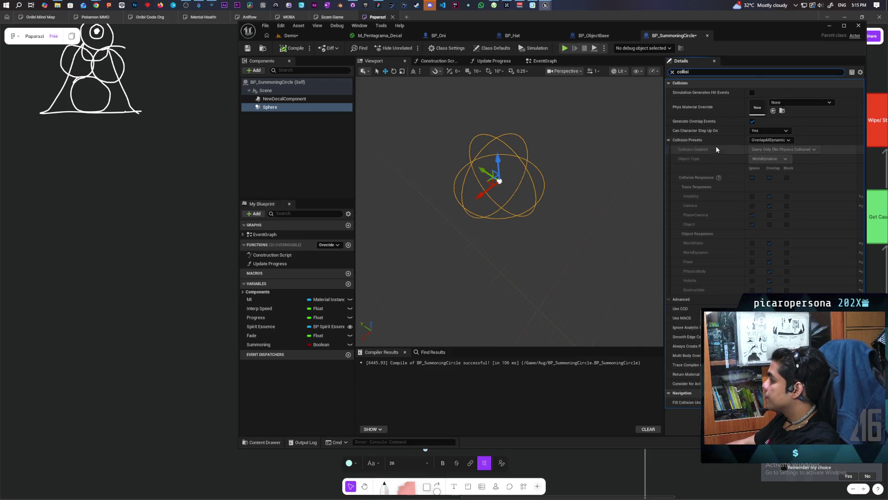
# Set the Sphere's collision preset to Custom with Overlap on the Object trace, then compile and save
pyautogui.click(781, 141)
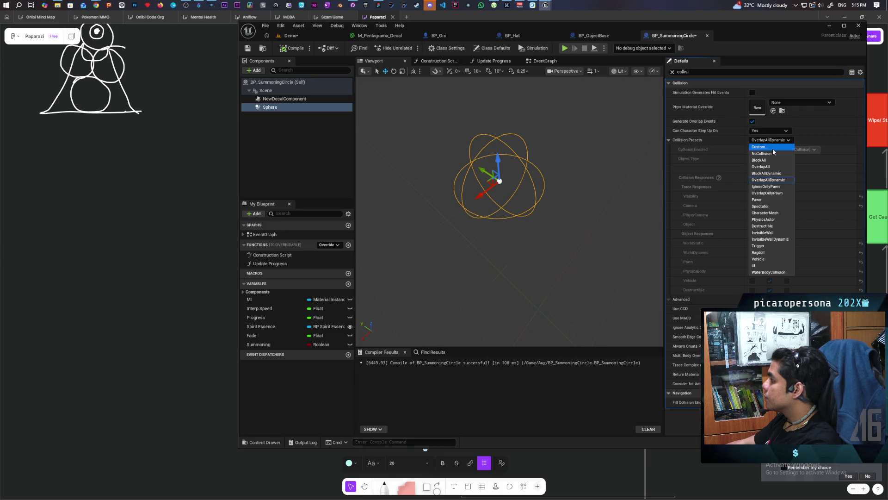
pyautogui.click(772, 148)
pyautogui.click(770, 224)
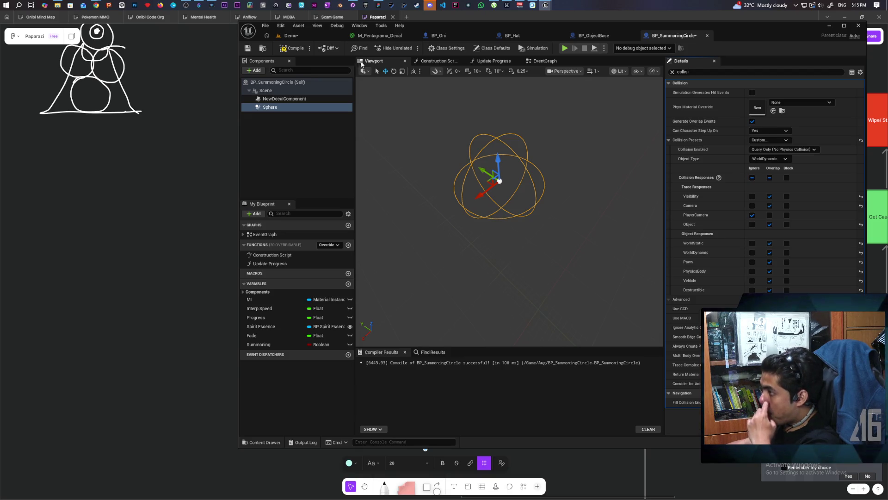
pyautogui.hotkey('ctrl', 's')
pyautogui.click(301, 35)
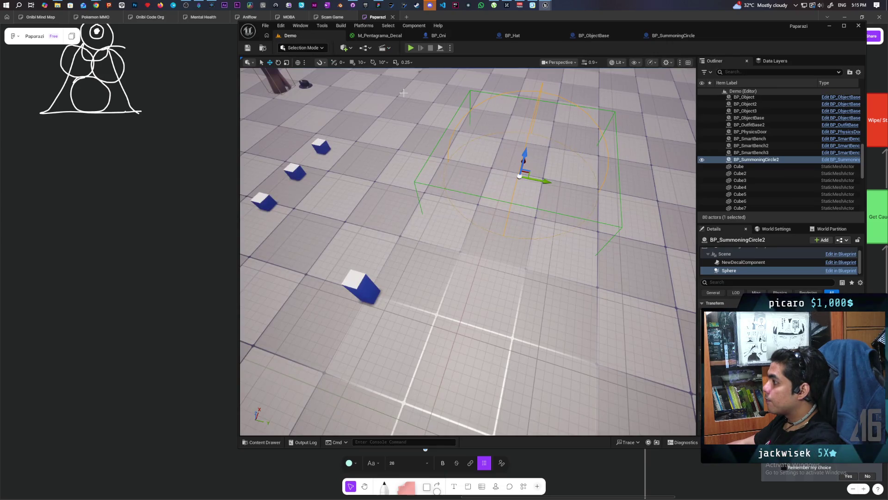
pyautogui.click(674, 36)
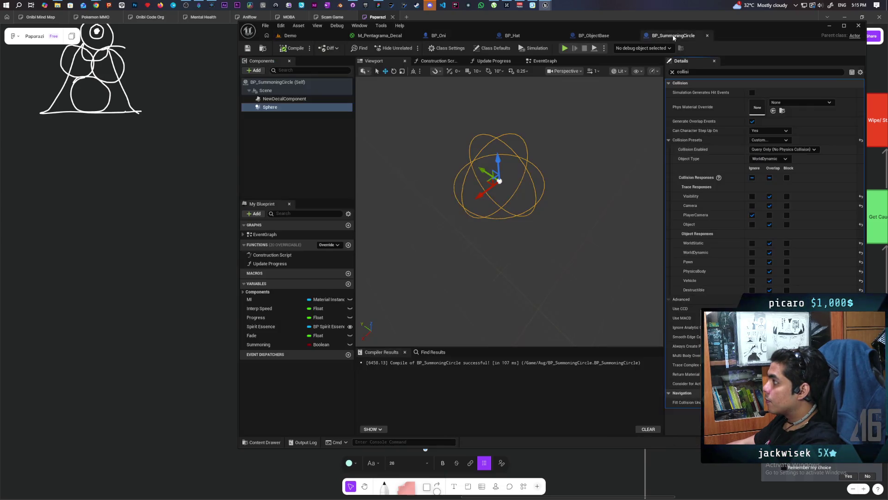
pyautogui.click(592, 35)
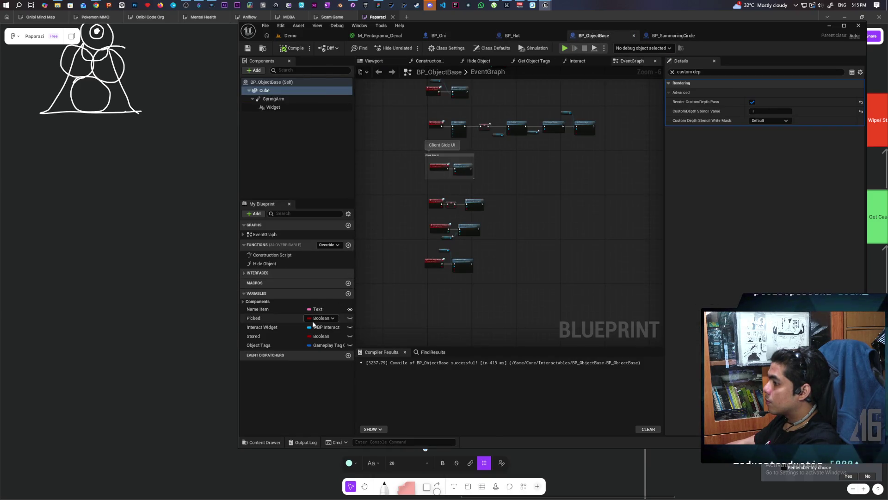
# Pan the BP_ObjectBase EventGraph to the BeginPlay widget chain and select its nodes
pyautogui.moveTo(416, 166); pyautogui.dragTo(425, 219)
pyautogui.scroll(3, 434, 146)
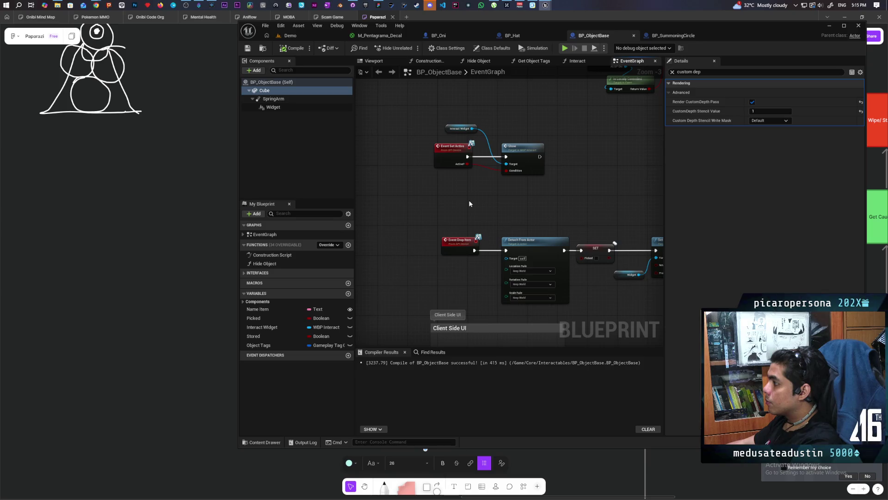
pyautogui.scroll(-2, 474, 198)
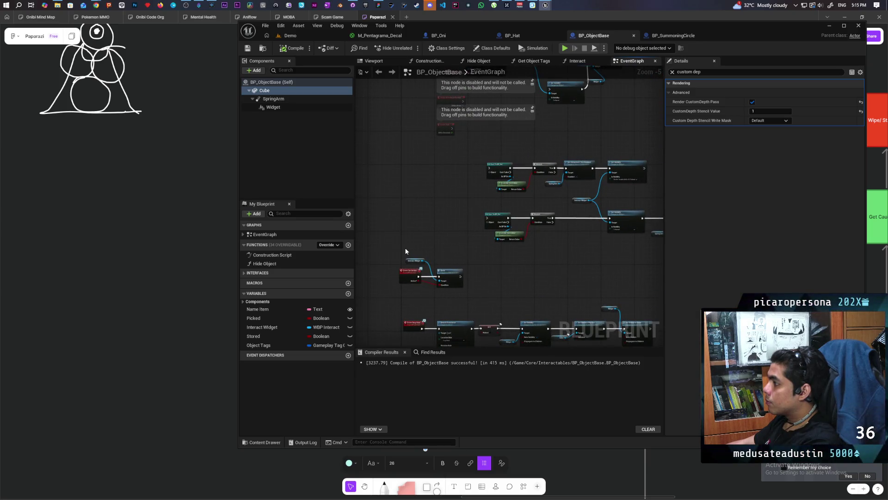
pyautogui.click(477, 297)
pyautogui.moveTo(440, 218); pyautogui.dragTo(404, 318)
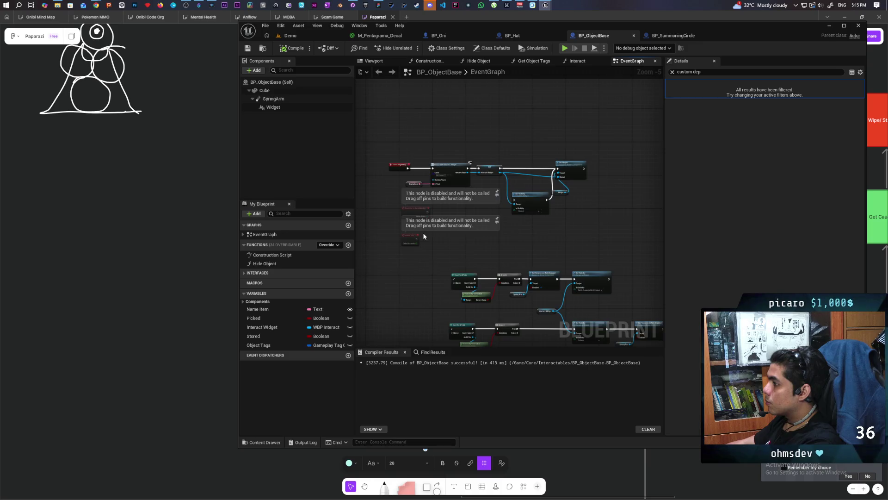
pyautogui.scroll(1, 424, 235)
pyautogui.moveTo(499, 154)
pyautogui.mouseDown()
pyautogui.moveTo(629, 193)
pyautogui.moveTo(629, 174)
pyautogui.moveTo(636, 177)
pyautogui.mouseUp()
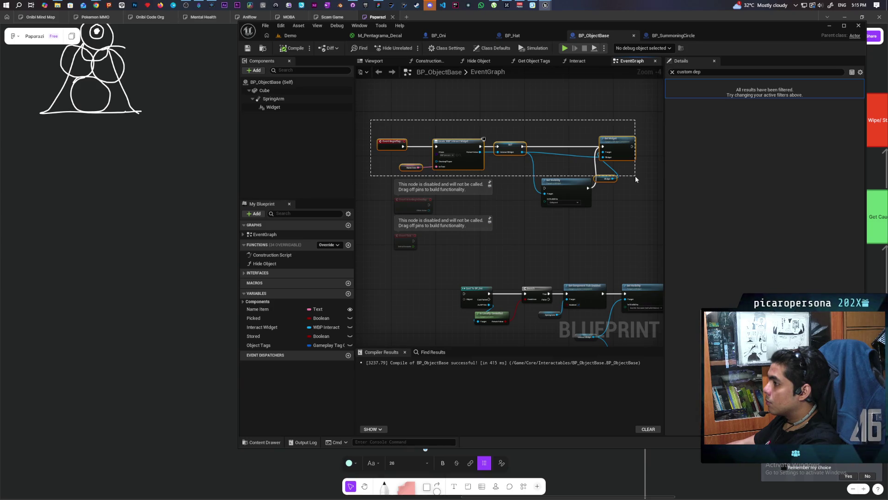
pyautogui.moveTo(636, 176); pyautogui.dragTo(635, 176)
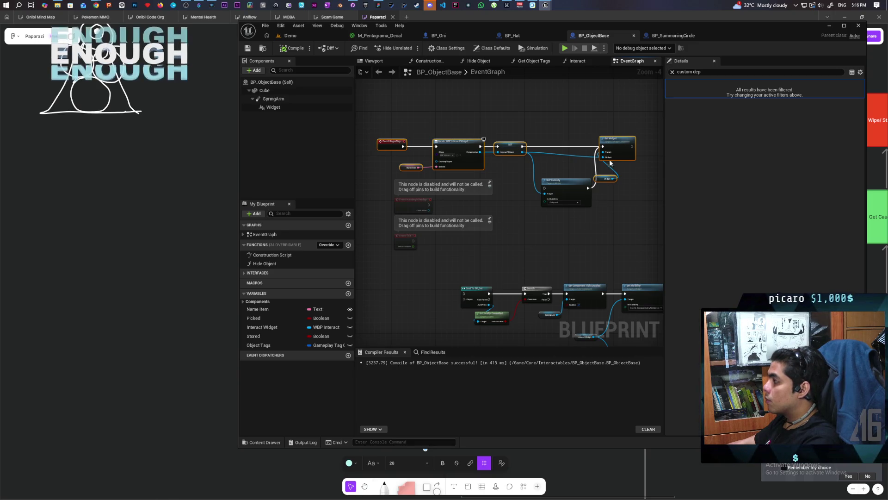
# Select BP_ObjectBase's Widget component in the Components panel
pyautogui.click(291, 99)
pyautogui.keyDown('shift'); pyautogui.click(282, 107); pyautogui.keyUp('shift')
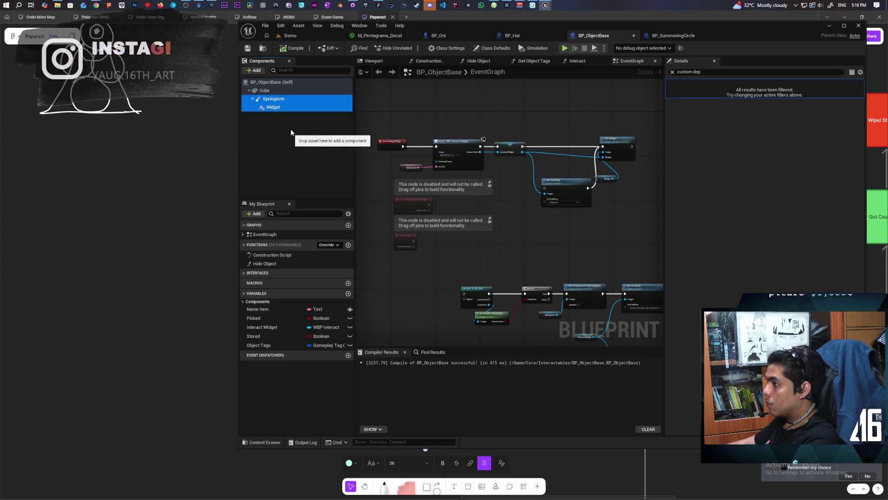
pyautogui.click(276, 107)
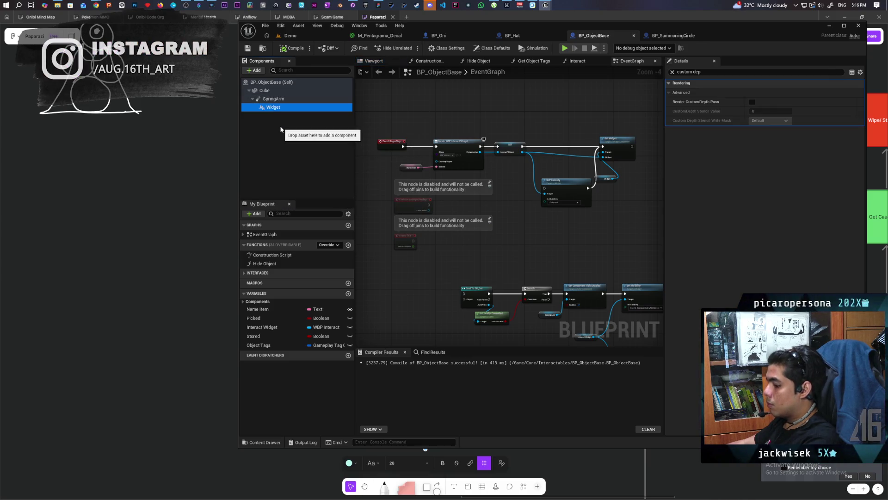
pyautogui.click(675, 37)
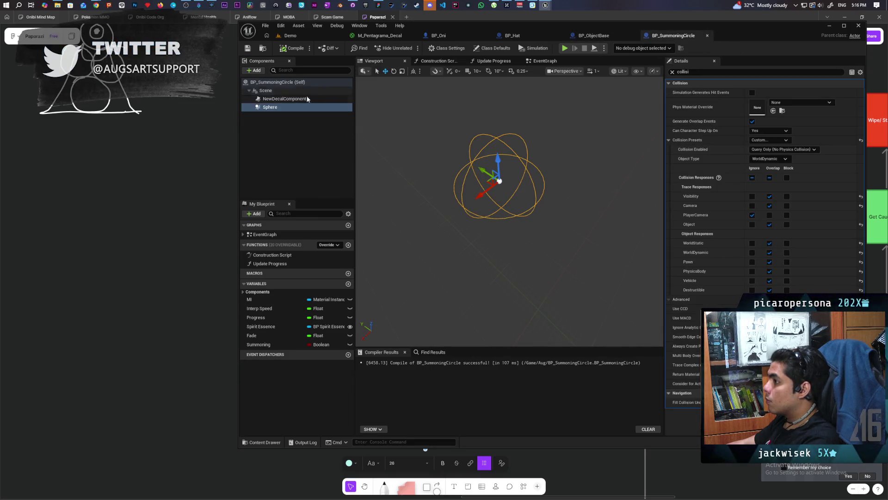
# Paste the Widget component under BP_SummoningCircle's Scene root, undo the stray move, and compile
pyautogui.click(270, 91)
pyautogui.hotkey('ctrl', 'v')
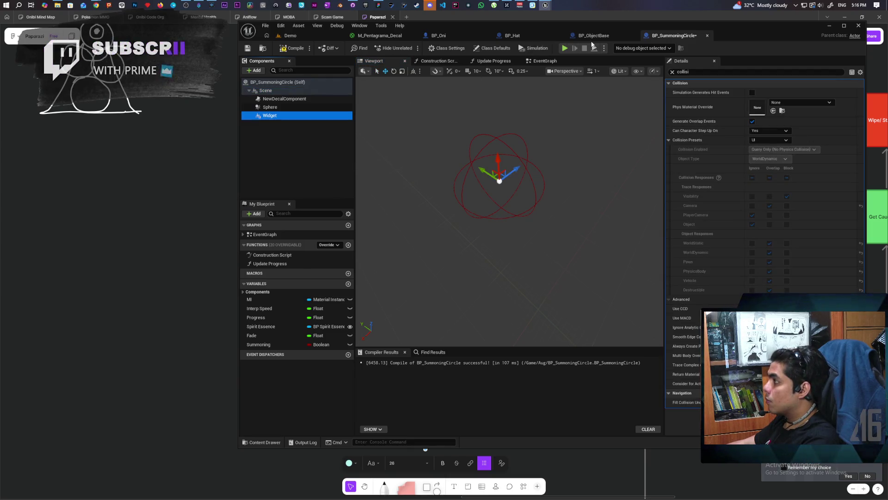
pyautogui.scroll(3, 551, 190)
pyautogui.scroll(-3, 508, 113)
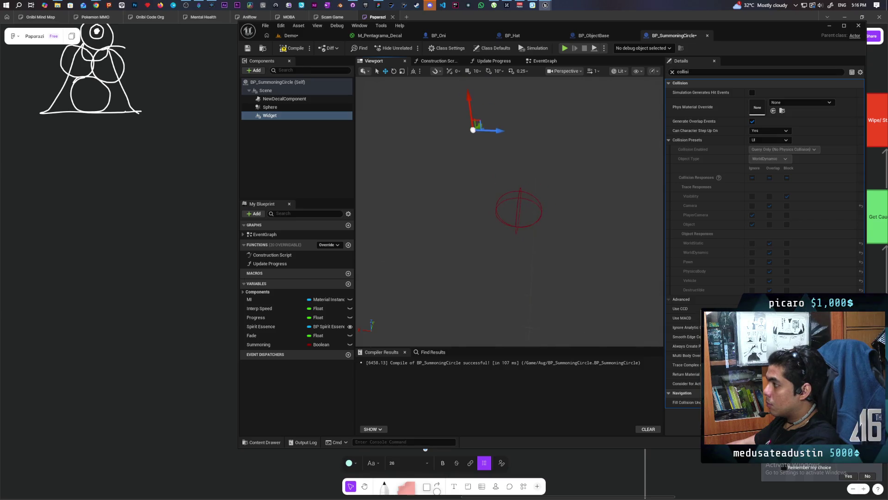
pyautogui.hotkey('ctrl', 'z')
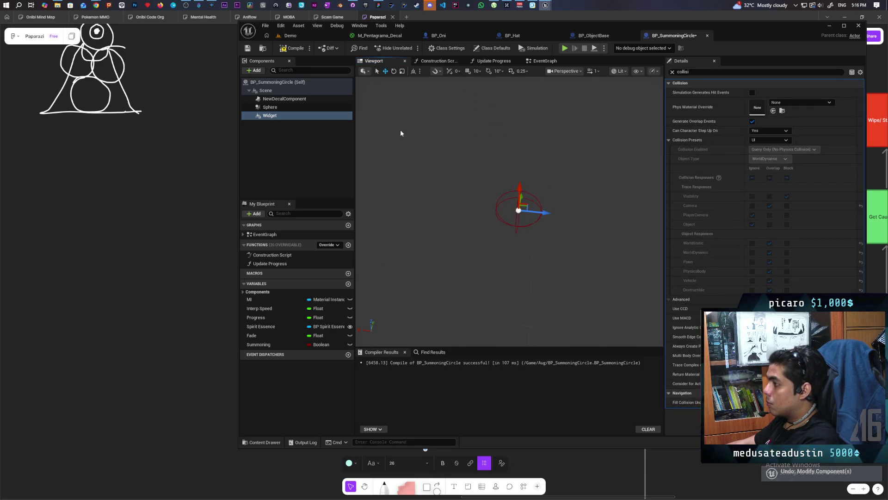
pyautogui.click(288, 50)
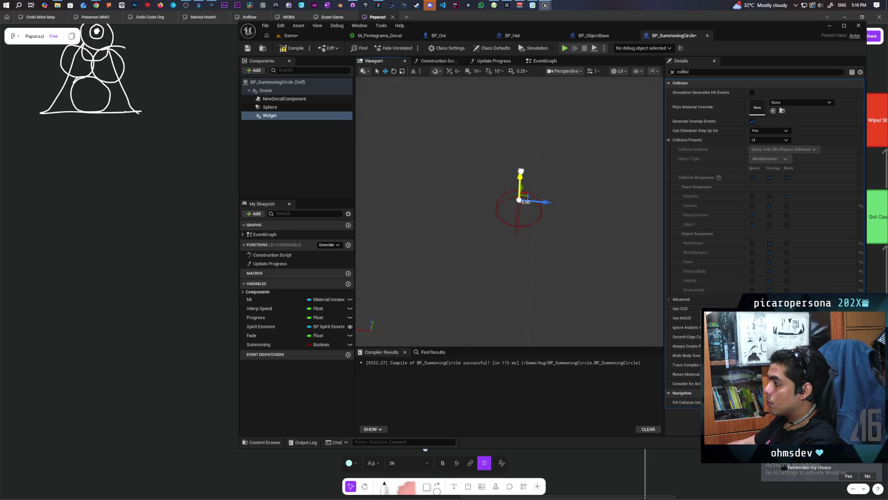
pyautogui.press('F7')
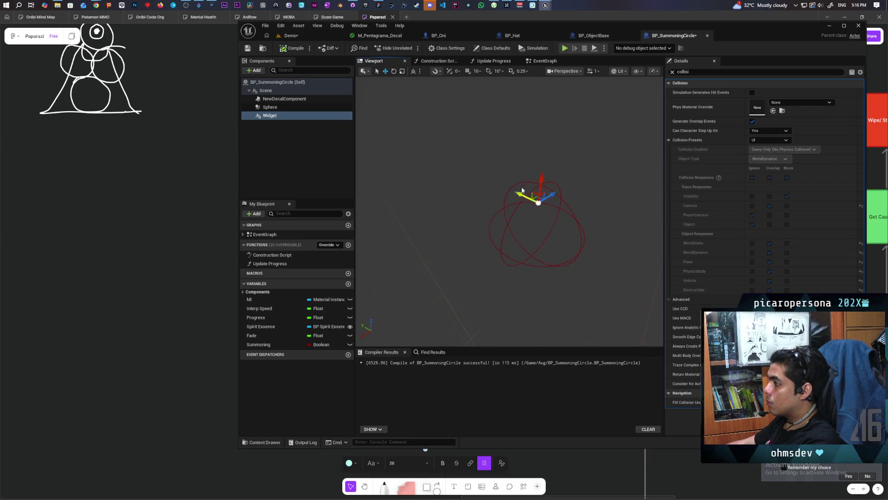
# Lower the widget slightly along Z, recompile, and save all
pyautogui.moveTo(541, 175); pyautogui.dragTo(540, 182)
pyautogui.click(294, 50)
pyautogui.hotkey('ctrl', 'shift', 's')
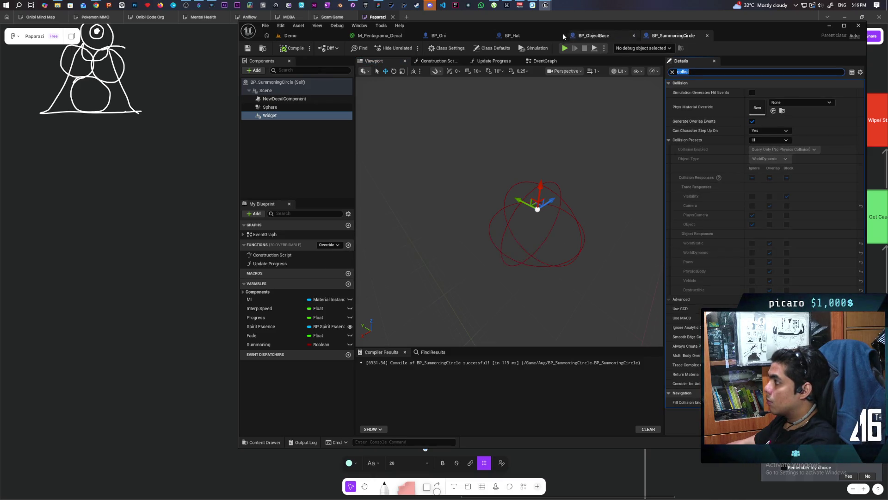
pyautogui.click(592, 36)
pyautogui.moveTo(588, 172); pyautogui.dragTo(628, 174)
pyautogui.moveTo(553, 221); pyautogui.dragTo(627, 178)
pyautogui.click(645, 192)
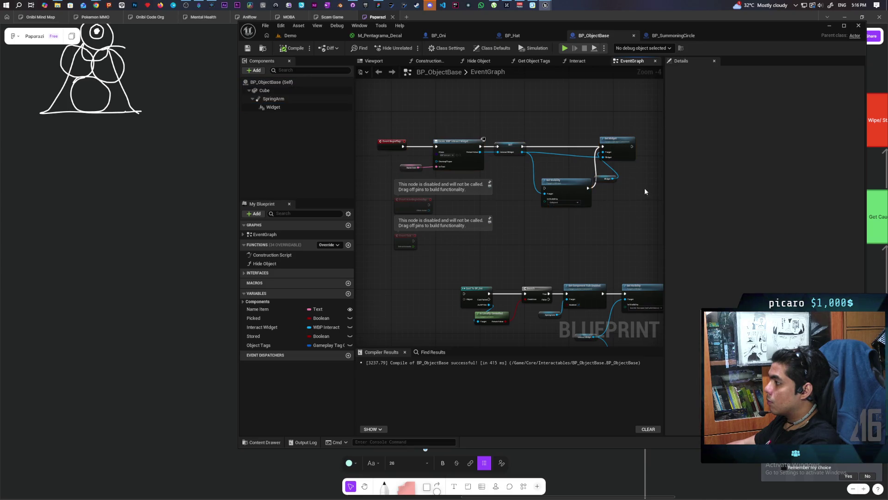
pyautogui.moveTo(652, 128); pyautogui.dragTo(593, 181)
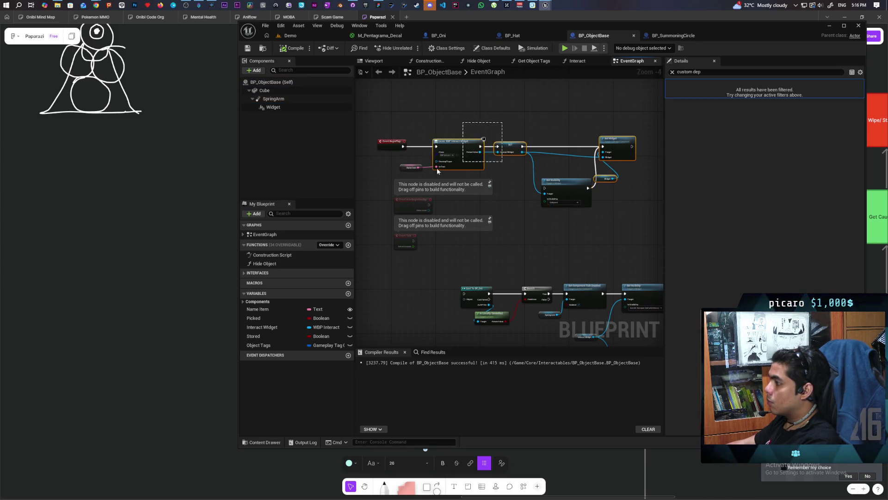
pyautogui.moveTo(448, 165)
pyautogui.mouseDown()
pyautogui.moveTo(486, 115)
pyautogui.moveTo(538, 124)
pyautogui.mouseUp()
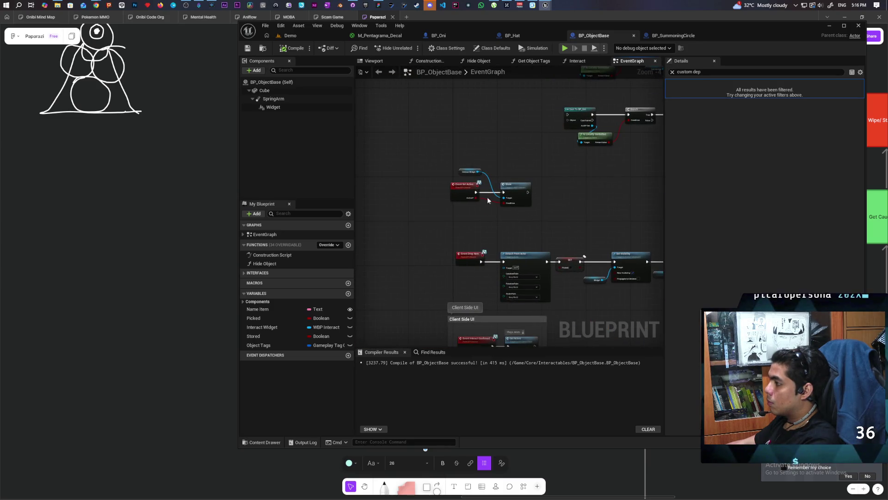
pyautogui.moveTo(531, 206)
pyautogui.mouseDown()
pyautogui.moveTo(512, 190)
pyautogui.moveTo(434, 294)
pyautogui.moveTo(487, 149)
pyautogui.moveTo(491, 107)
pyautogui.mouseUp()
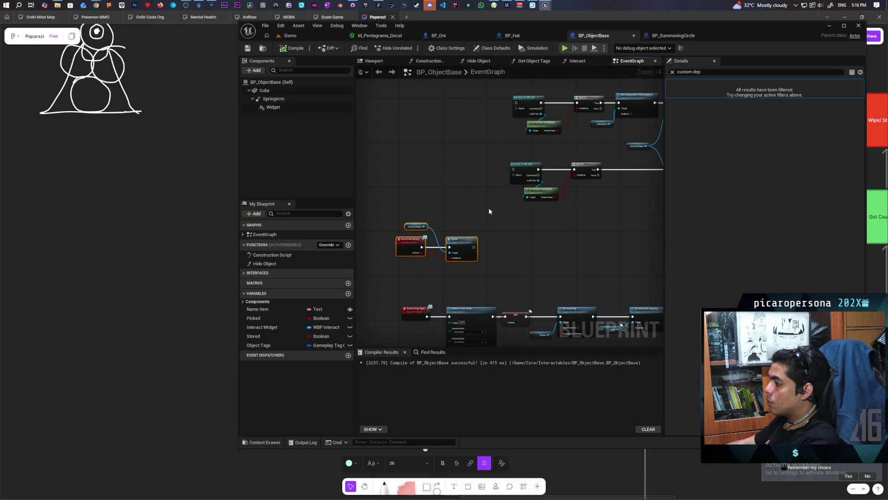
pyautogui.moveTo(494, 227)
pyautogui.mouseDown()
pyautogui.moveTo(440, 264)
pyautogui.moveTo(430, 285)
pyautogui.moveTo(442, 180)
pyautogui.moveTo(480, 252)
pyautogui.moveTo(496, 121)
pyautogui.mouseUp()
pyautogui.moveTo(408, 209)
pyautogui.mouseDown()
pyautogui.moveTo(458, 186)
pyautogui.moveTo(462, 157)
pyautogui.moveTo(450, 206)
pyautogui.moveTo(450, 76)
pyautogui.moveTo(449, 189)
pyautogui.moveTo(463, 130)
pyautogui.mouseUp()
pyautogui.click(673, 36)
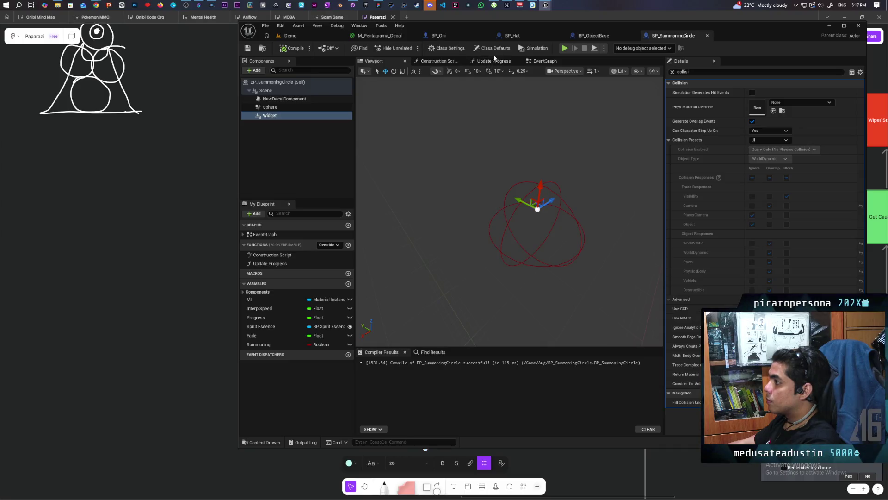
# Add BPI Device under Implemented Interfaces in Class Settings, then return to the EventGraph
pyautogui.click(492, 47)
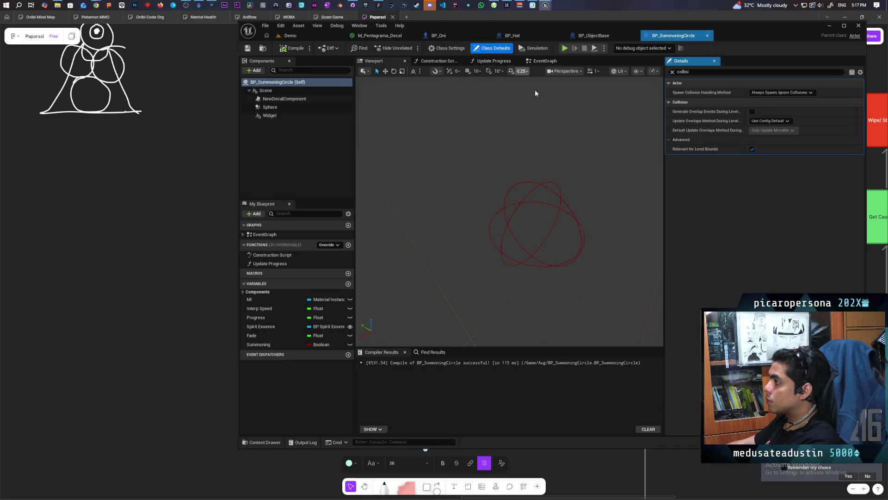
pyautogui.click(673, 72)
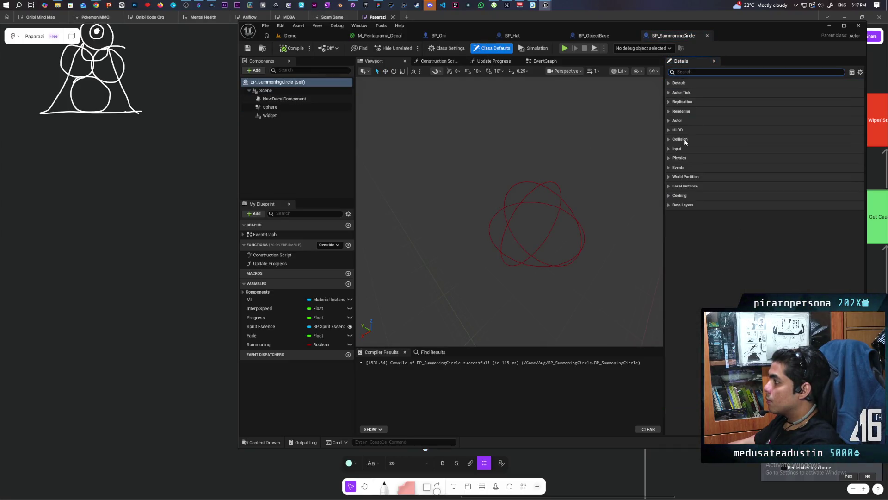
pyautogui.click(451, 48)
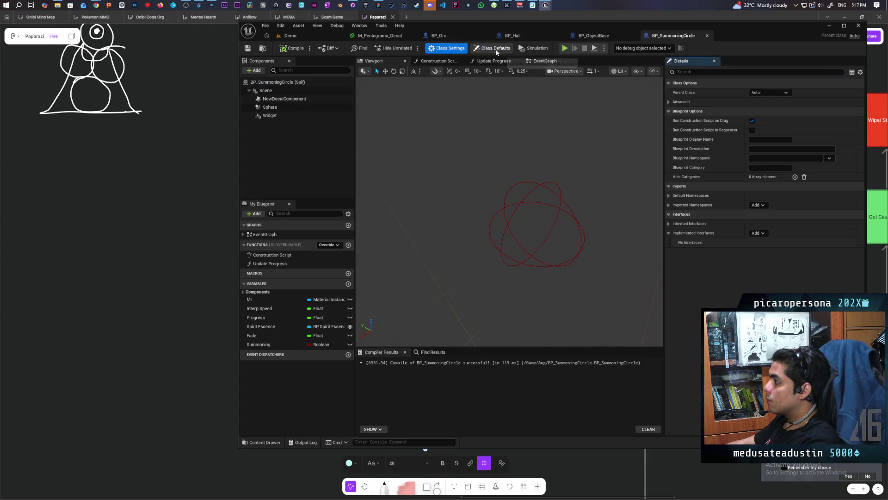
pyautogui.click(756, 234)
pyautogui.write('devic')
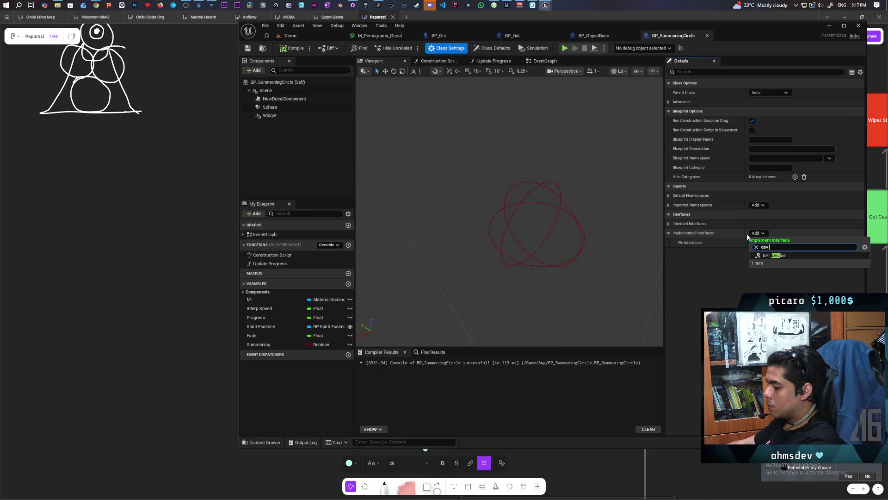
pyautogui.click(770, 257)
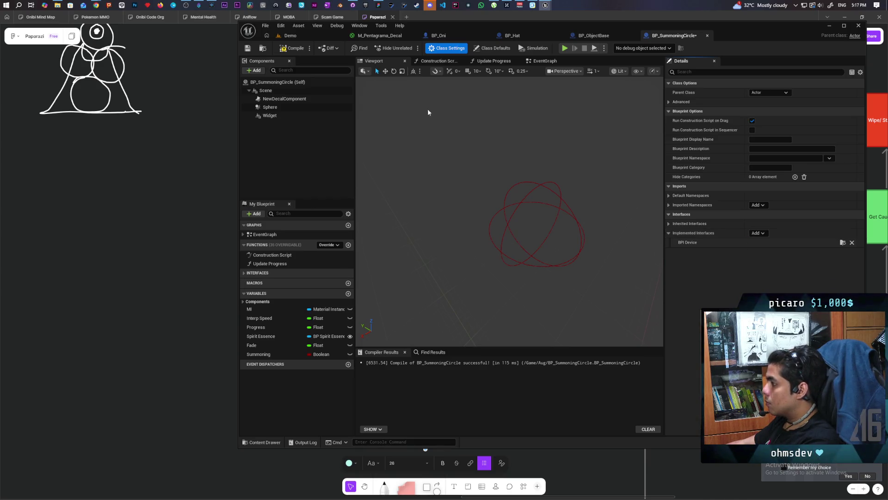
pyautogui.click(532, 61)
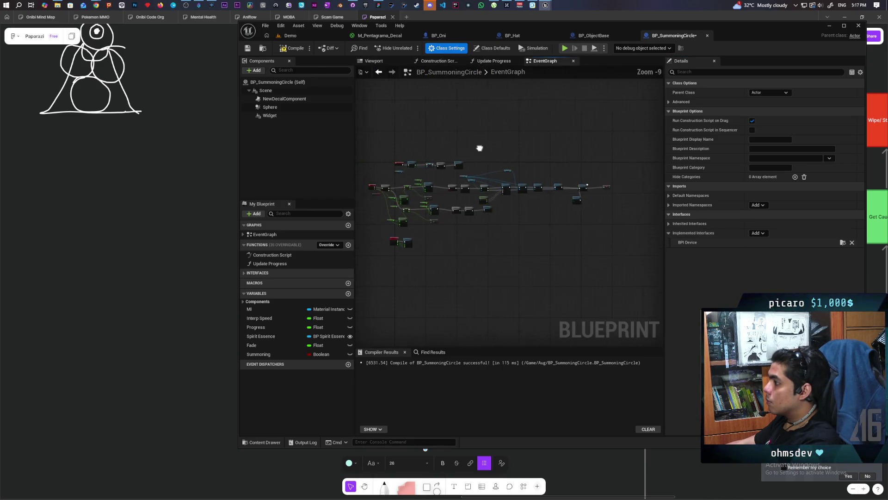
# Paste the copied widget-creation nodes into the graph and delete the pasted custom event
pyautogui.scroll(-1, 516, 169)
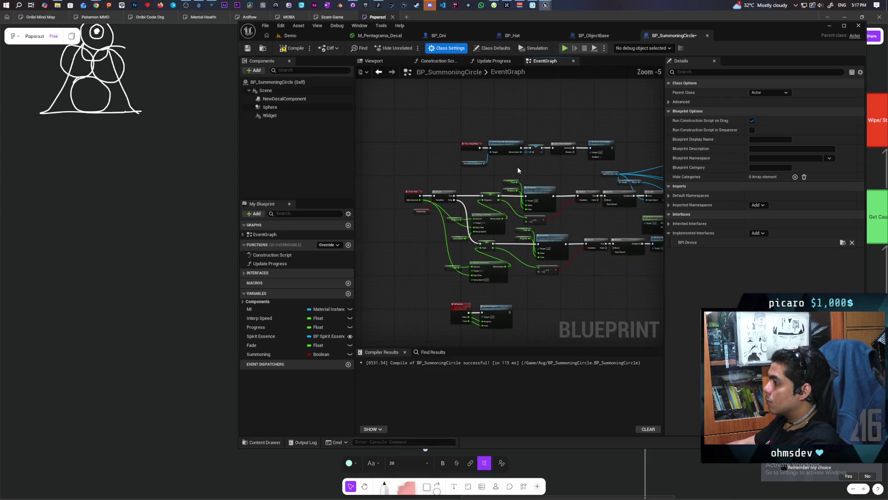
pyautogui.scroll(1, 468, 175)
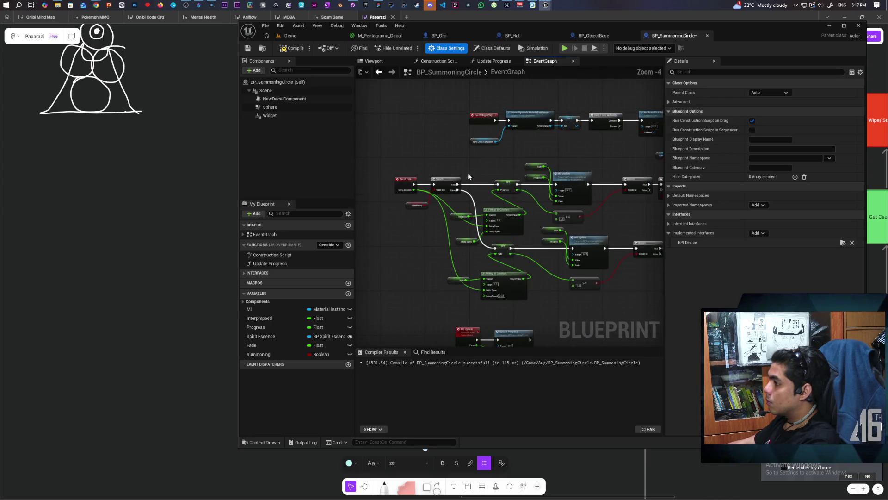
pyautogui.scroll(-2, 468, 173)
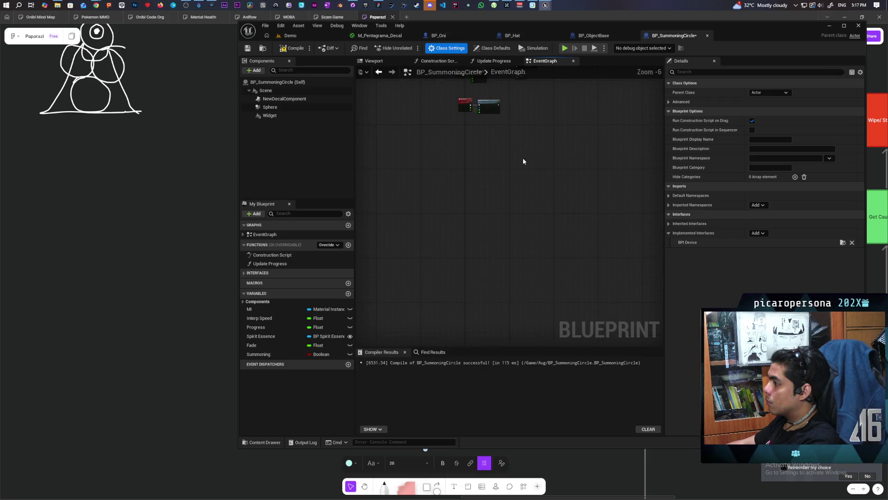
pyautogui.hotkey('ctrl', 'v')
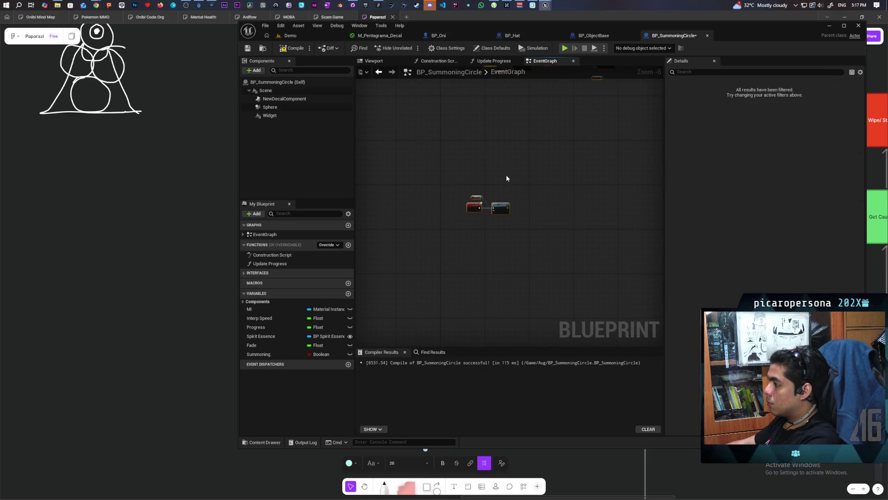
pyautogui.scroll(3, 486, 288)
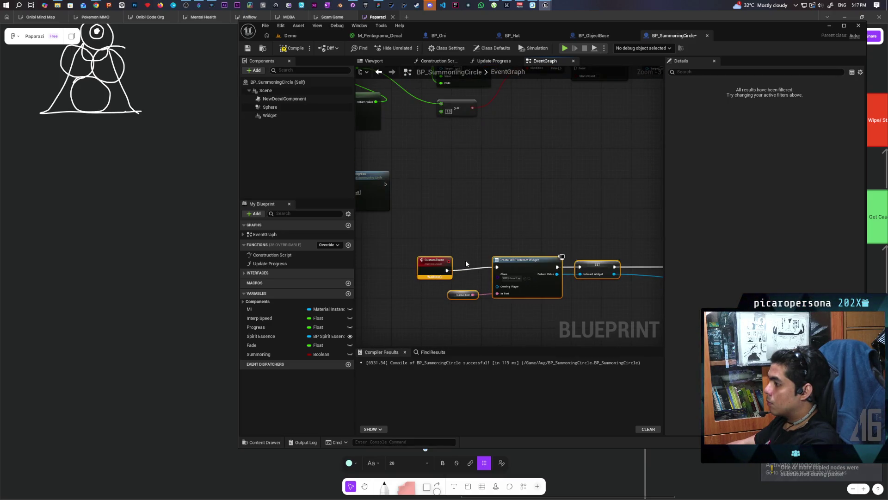
pyautogui.click(440, 268)
pyautogui.press('Delete')
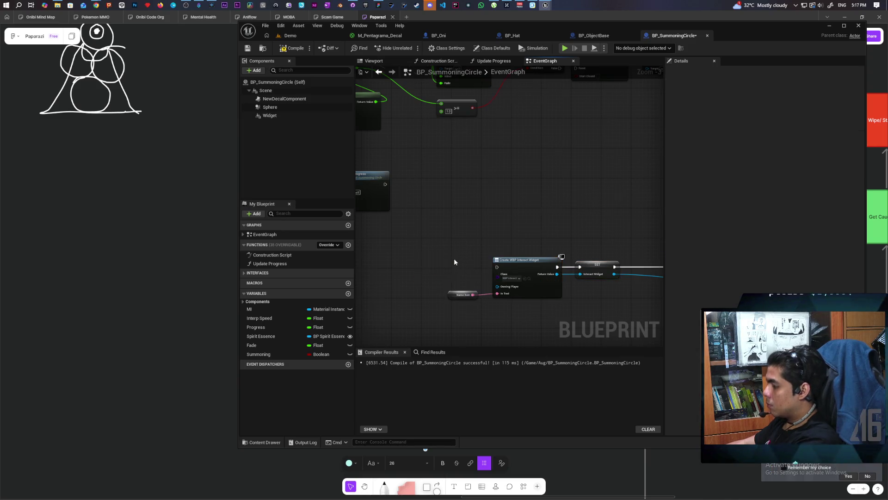
pyautogui.scroll(-3, 491, 177)
pyautogui.scroll(4, 479, 276)
pyautogui.scroll(-2, 476, 263)
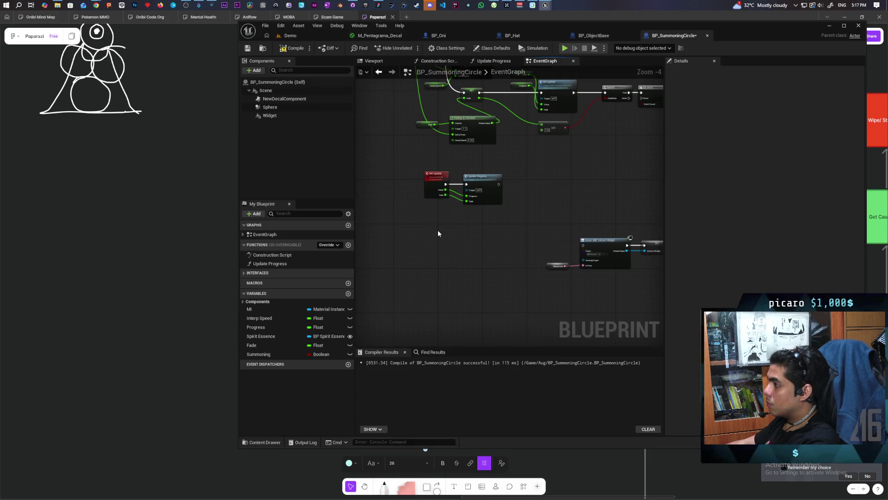
pyautogui.scroll(-2, 438, 233)
pyautogui.scroll(1, 482, 278)
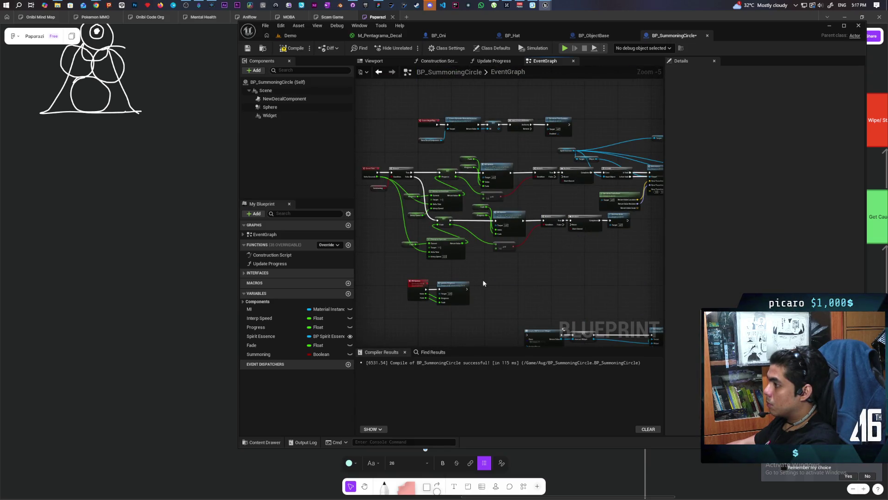
# Move the row of widget-creation nodes above the BeginPlay chain
pyautogui.moveTo(467, 203)
pyautogui.mouseDown()
pyautogui.moveTo(614, 258)
pyautogui.moveTo(610, 245)
pyautogui.mouseUp()
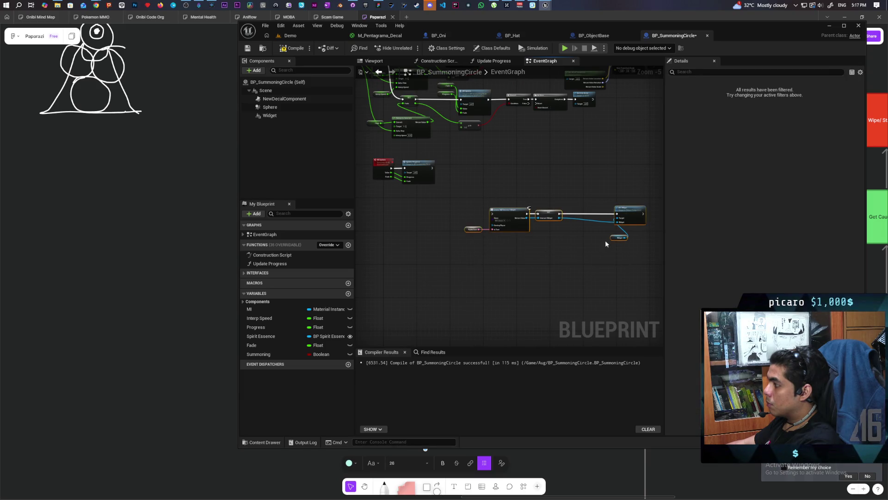
pyautogui.press('Home')
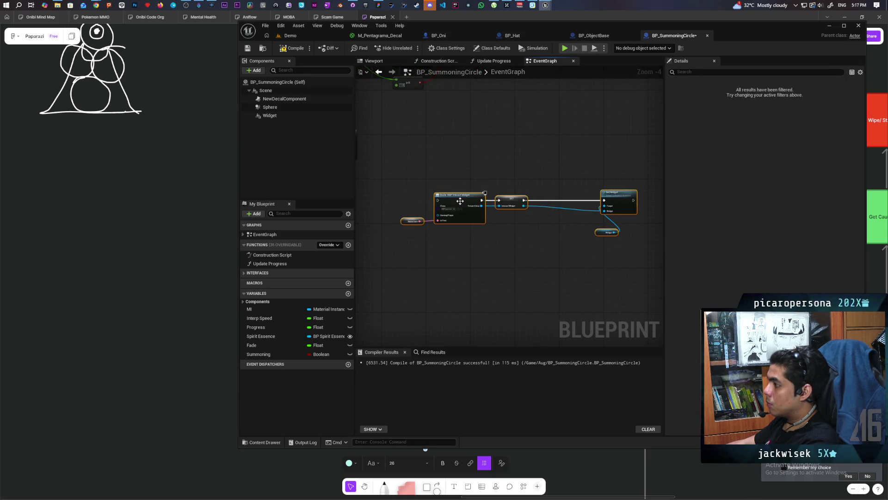
pyautogui.moveTo(460, 203)
pyautogui.mouseDown()
pyautogui.moveTo(465, 73)
pyautogui.moveTo(490, 245)
pyautogui.moveTo(525, 357)
pyautogui.moveTo(500, 187)
pyautogui.mouseUp()
pyautogui.moveTo(578, 171)
pyautogui.mouseDown()
pyautogui.moveTo(501, 133)
pyautogui.moveTo(516, 131)
pyautogui.moveTo(526, 154)
pyautogui.moveTo(639, 184)
pyautogui.moveTo(623, 188)
pyautogui.mouseUp()
pyautogui.moveTo(573, 159)
pyautogui.mouseDown()
pyautogui.moveTo(581, 193)
pyautogui.moveTo(370, 152)
pyautogui.moveTo(435, 139)
pyautogui.moveTo(385, 131)
pyautogui.moveTo(374, 142)
pyautogui.moveTo(430, 159)
pyautogui.moveTo(473, 156)
pyautogui.mouseUp()
pyautogui.moveTo(445, 128); pyautogui.dragTo(454, 132)
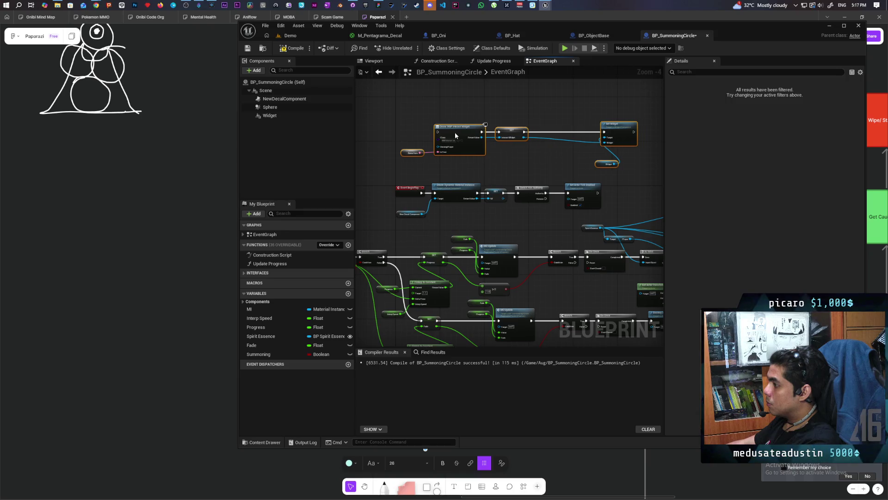
pyautogui.scroll(2, 443, 184)
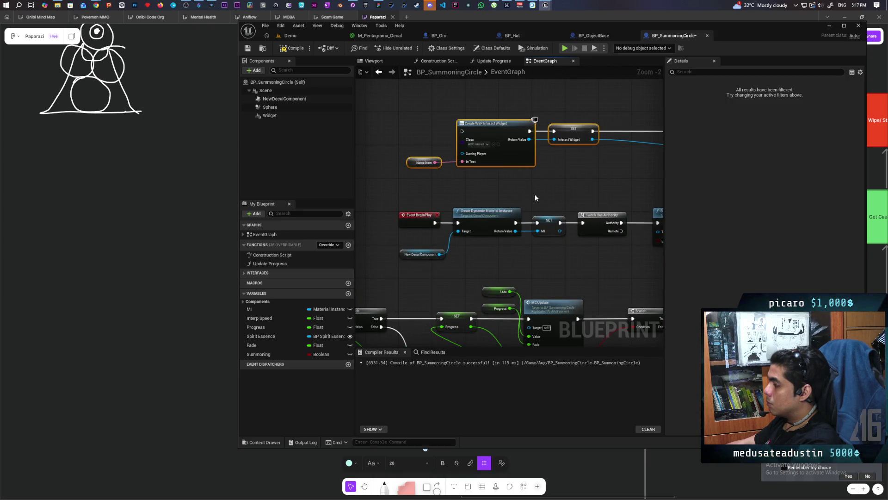
pyautogui.moveTo(517, 199); pyautogui.dragTo(498, 226)
# Insert a Sequence after Event BeginPlay: Then 0 to Create WBP Interact Widget, Then 1 to material setup
pyautogui.moveTo(397, 248)
pyautogui.mouseDown()
pyautogui.moveTo(368, 248)
pyautogui.moveTo(429, 248)
pyautogui.mouseUp()
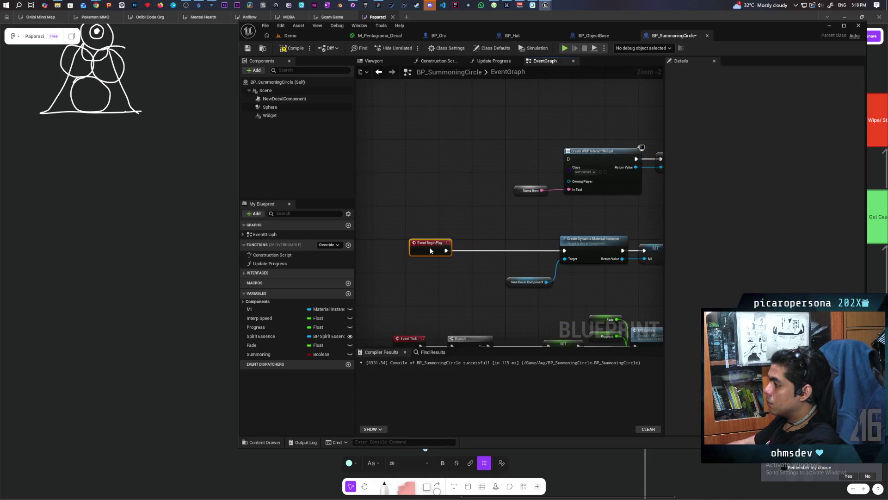
pyautogui.click(484, 218)
pyautogui.moveTo(514, 229); pyautogui.dragTo(568, 158)
pyautogui.moveTo(515, 237)
pyautogui.mouseDown()
pyautogui.moveTo(592, 252)
pyautogui.moveTo(571, 252)
pyautogui.mouseUp()
pyautogui.press('Escape')
pyautogui.moveTo(453, 250)
pyautogui.mouseDown()
pyautogui.moveTo(488, 230)
pyautogui.moveTo(564, 250)
pyautogui.mouseUp()
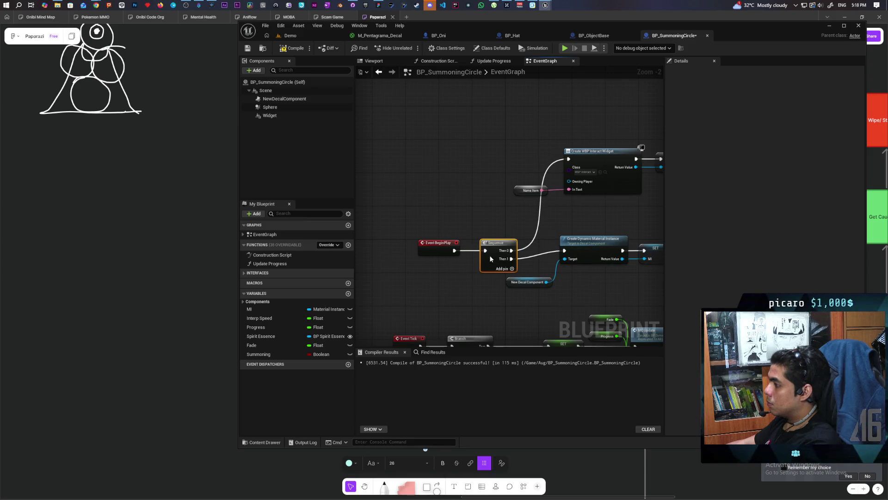
pyautogui.keyDown('shift'); pyautogui.click(438, 245); pyautogui.keyUp('shift')
pyautogui.moveTo(502, 250); pyautogui.dragTo(502, 238)
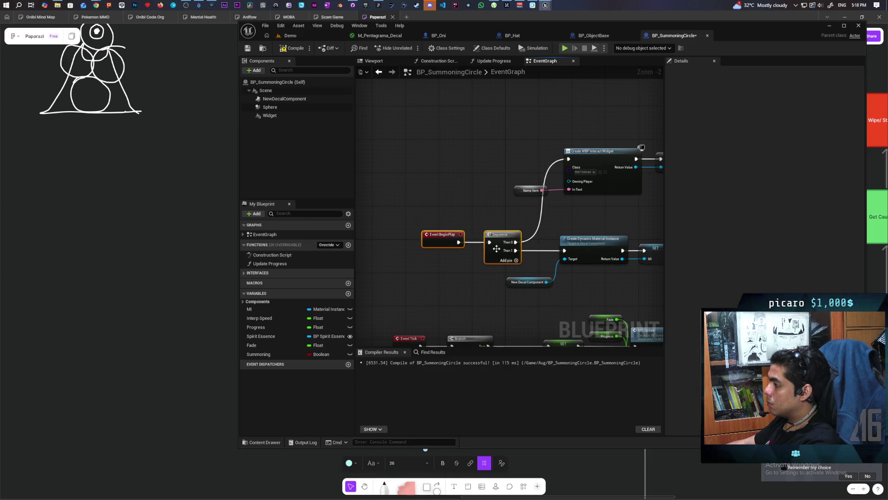
pyautogui.scroll(-3, 434, 204)
pyautogui.scroll(3, 442, 197)
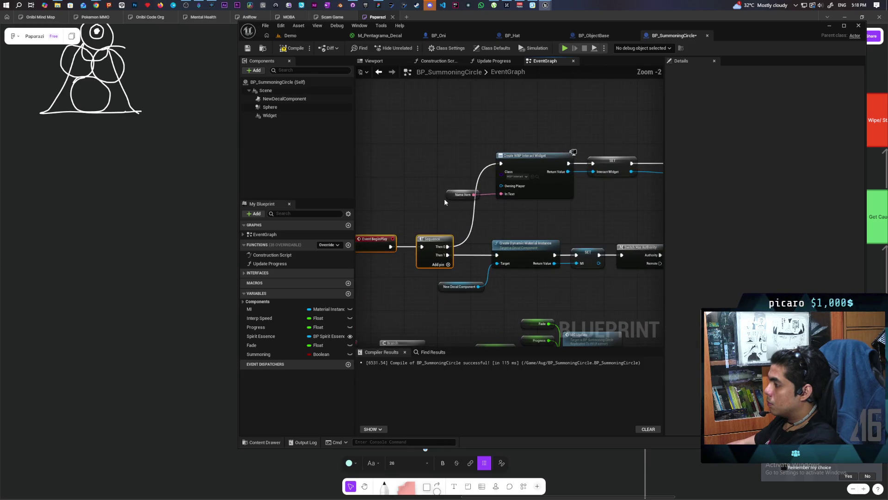
# Promote the widget's name input to a Name Item variable and store the widget in Interact Widget
pyautogui.rightClick(451, 195)
pyautogui.click(518, 211)
pyautogui.moveTo(603, 201); pyautogui.dragTo(481, 204)
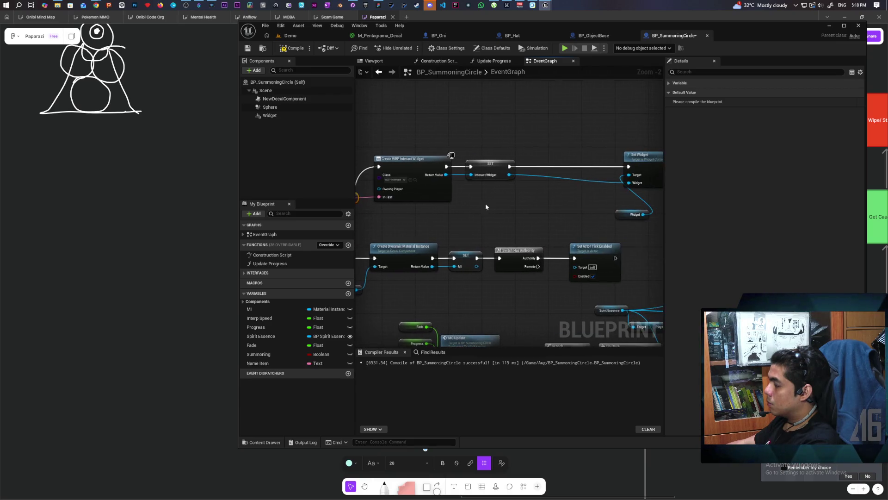
pyautogui.click(486, 169)
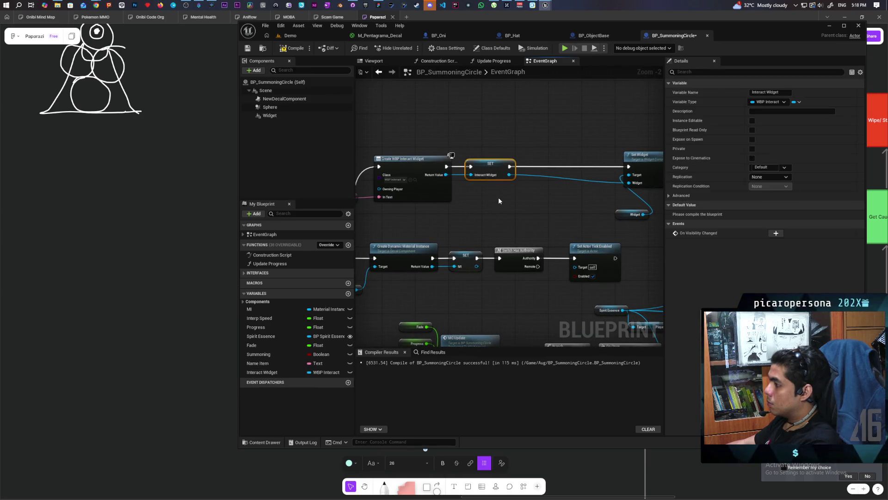
# Move the separate interface event nodes below the main node network
pyautogui.scroll(-3, 499, 197)
pyautogui.moveTo(501, 192); pyautogui.dragTo(514, 110)
pyautogui.moveTo(473, 226); pyautogui.dragTo(474, 134)
pyautogui.click(445, 223)
pyautogui.moveTo(446, 222)
pyautogui.mouseDown()
pyautogui.moveTo(413, 172)
pyautogui.moveTo(506, 311)
pyautogui.mouseUp()
pyautogui.moveTo(459, 276); pyautogui.dragTo(445, 201)
pyautogui.scroll(-7, 494, 242)
pyautogui.moveTo(470, 245); pyautogui.dragTo(541, 296)
pyautogui.scroll(4, 472, 273)
pyautogui.moveTo(449, 131); pyautogui.dragTo(454, 260)
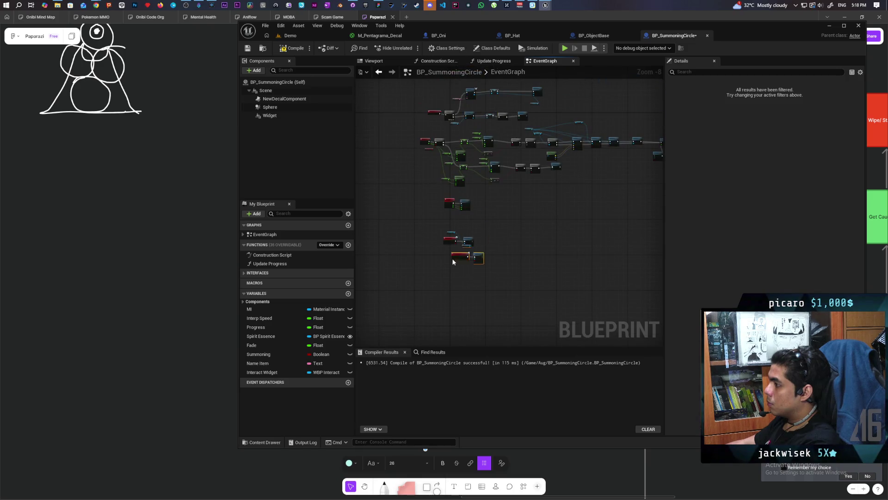
pyautogui.scroll(6, 449, 257)
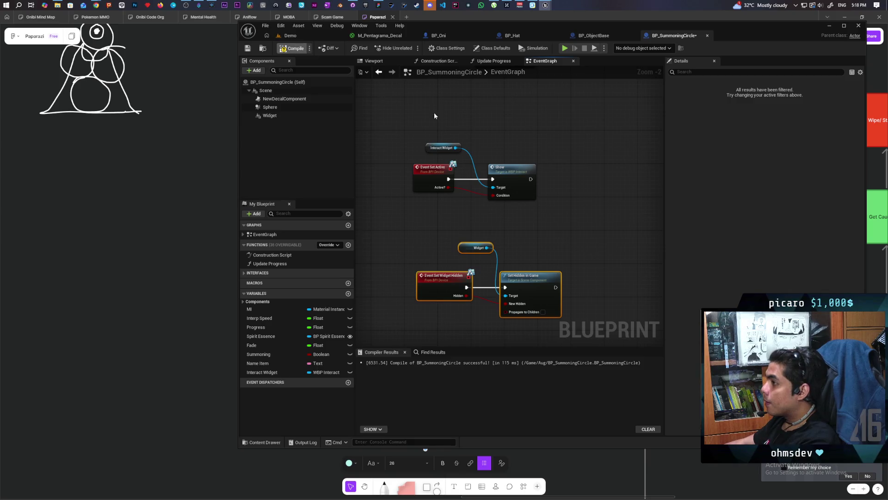
pyautogui.click(265, 363)
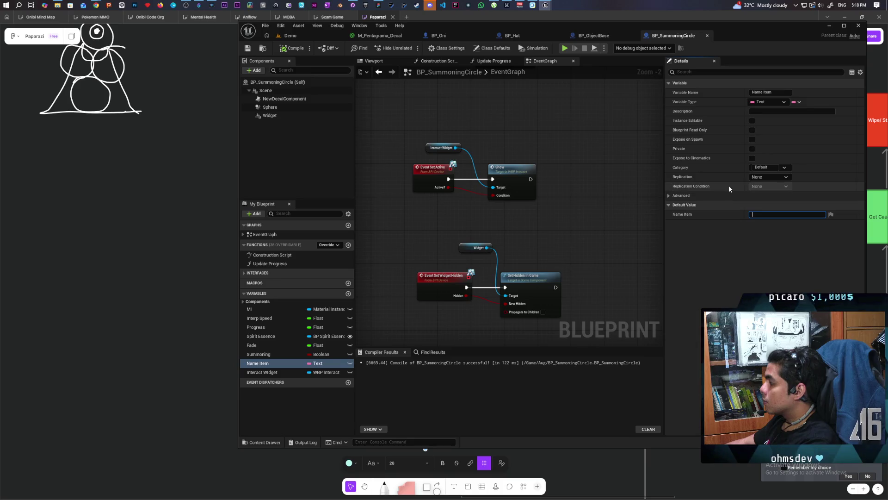
# Set Name Item's default value to 'Summon' and compile BP_SummoningCircle
pyautogui.write('Summon')
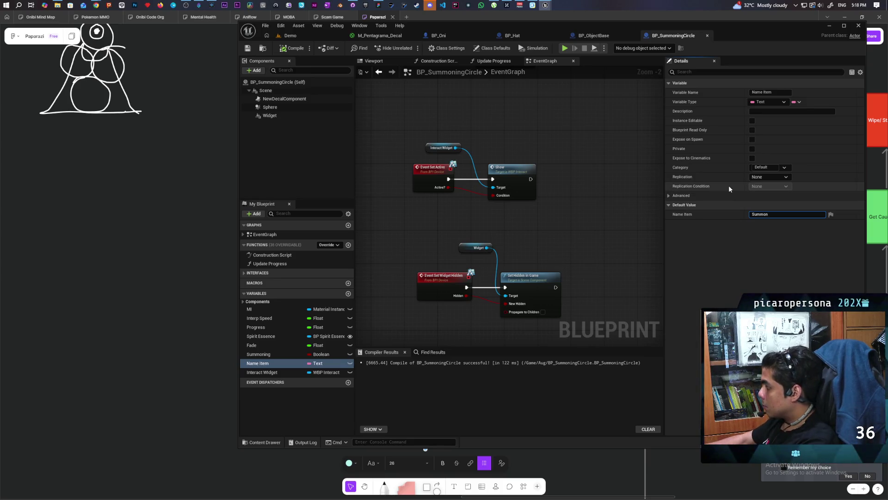
pyautogui.press('Return')
pyautogui.click(285, 48)
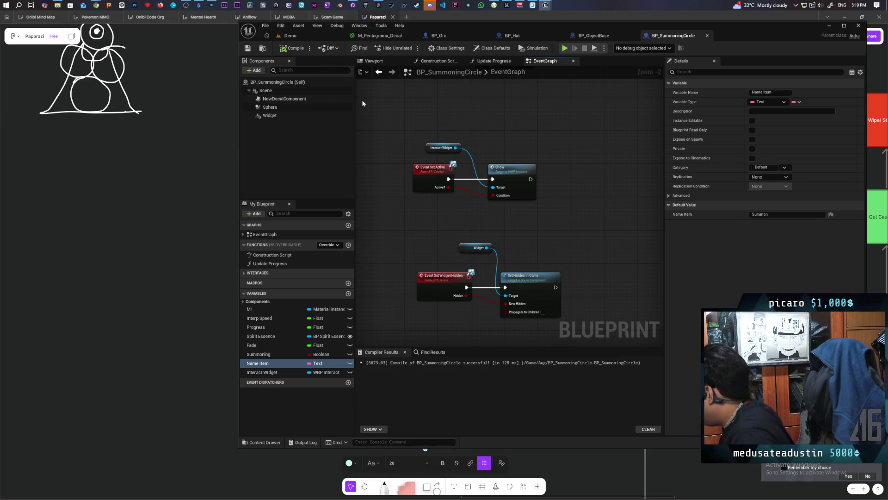
# Play-test the Demo level in multiplayer, walking through the pentagram and onto the item to see its prompt
pyautogui.click(311, 40)
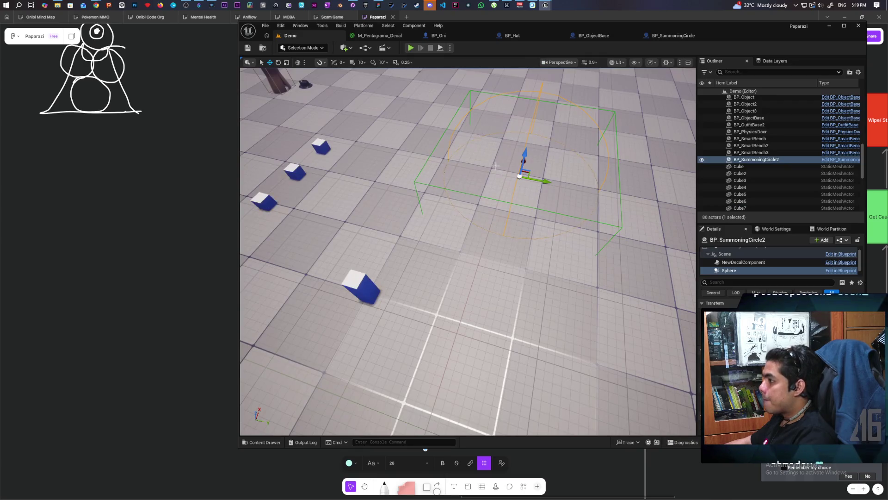
pyautogui.click(412, 49)
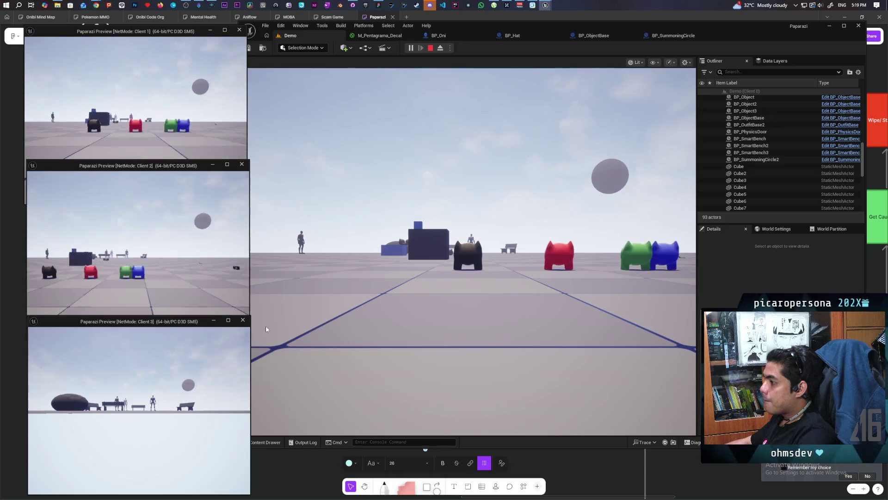
pyautogui.press('w')
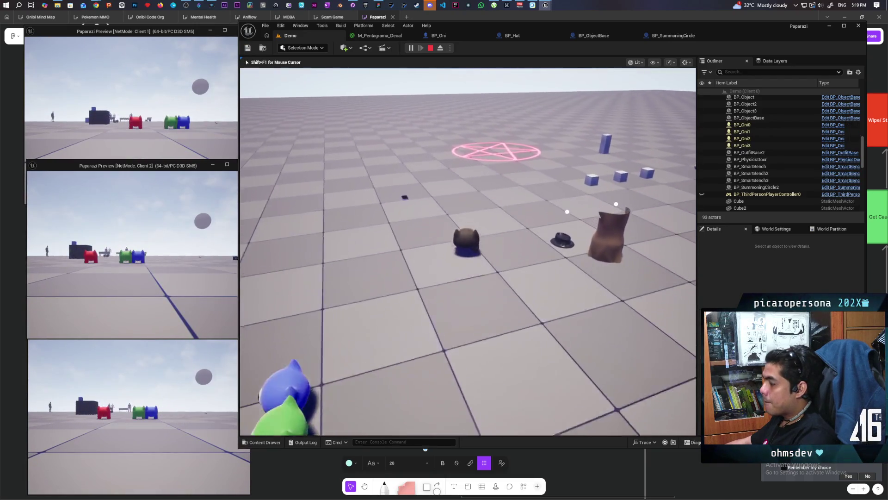
pyautogui.press('w')
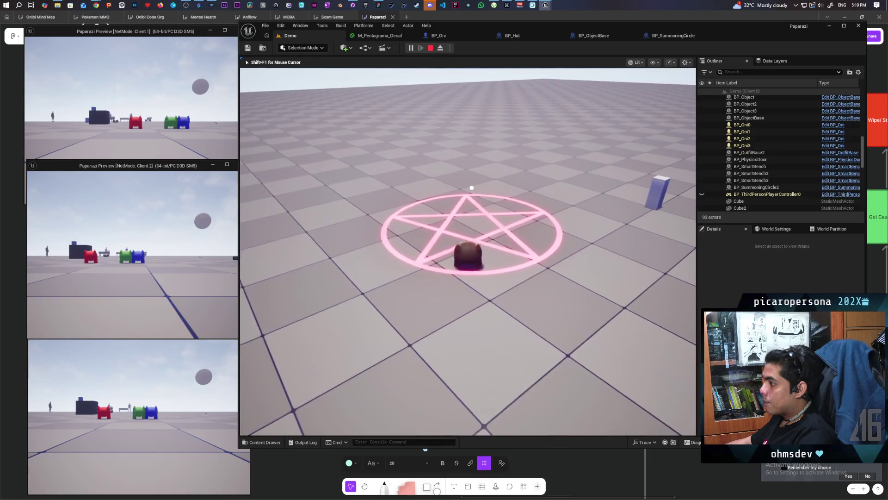
pyautogui.press('s')
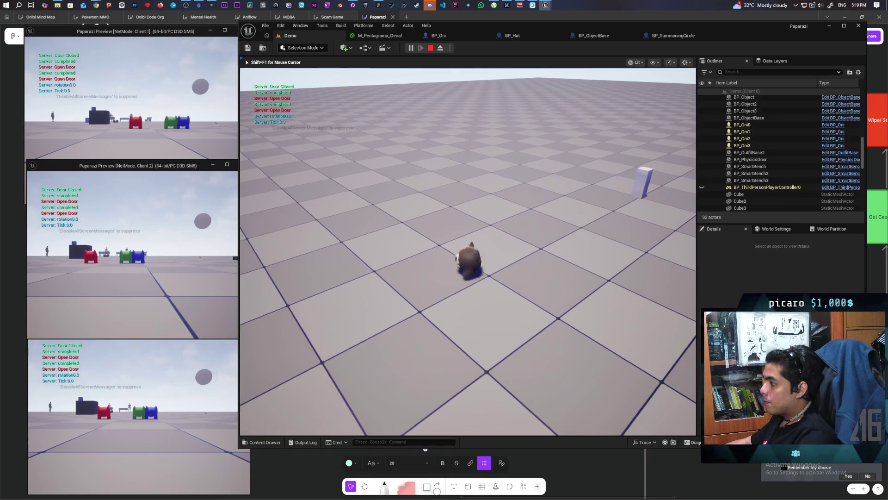
pyautogui.press('s')
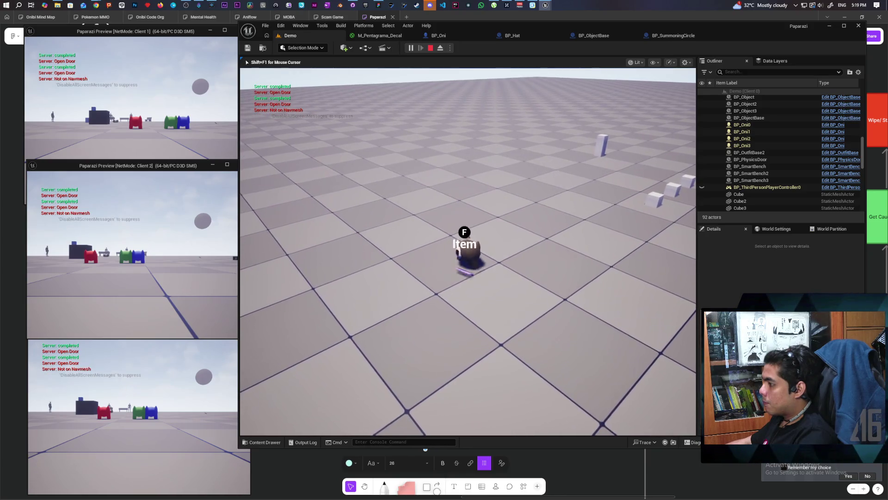
pyautogui.press('s')
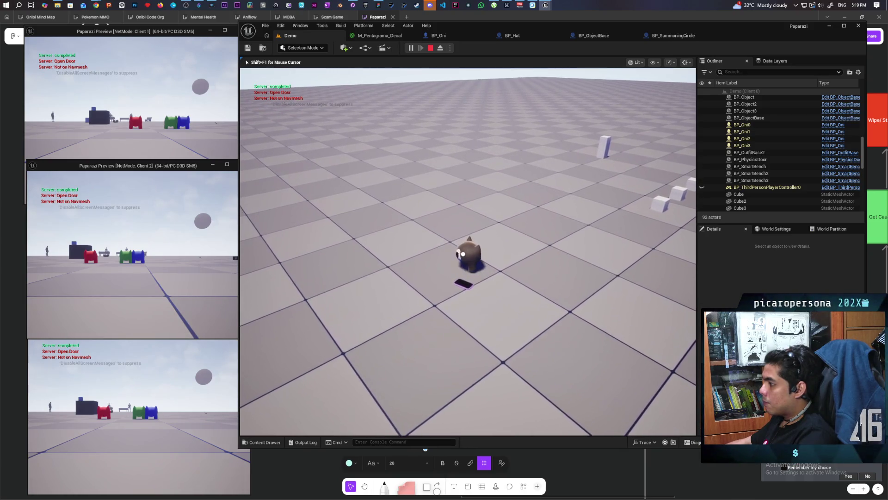
pyautogui.press('Escape')
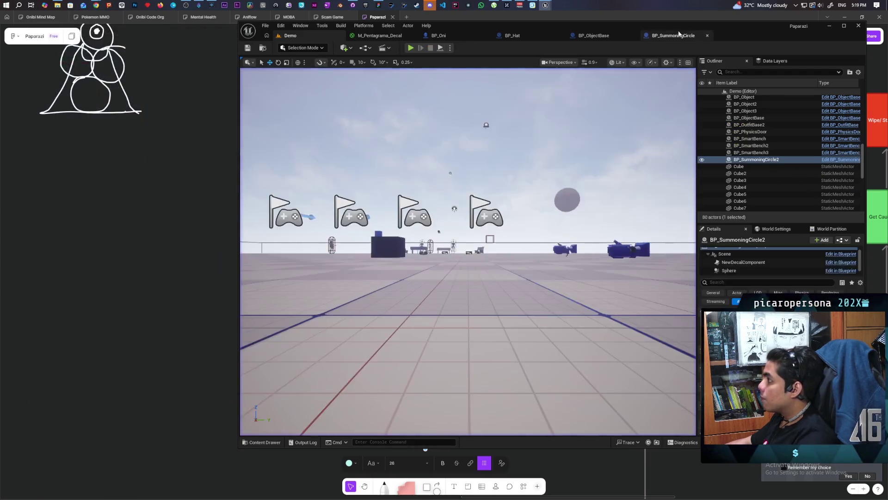
# Select the Interact Widget, Event Set Active and Show nodes in the event graph
pyautogui.scroll(-4, 547, 245)
pyautogui.scroll(4, 554, 244)
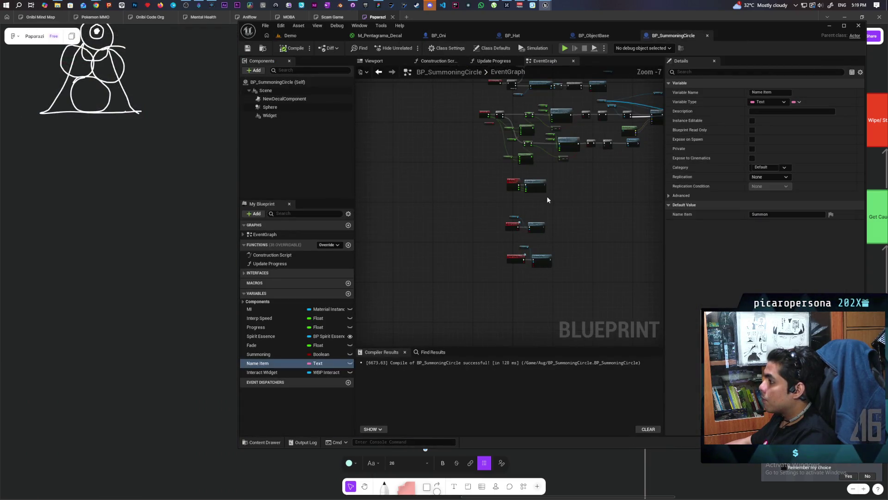
pyautogui.scroll(2, 546, 245)
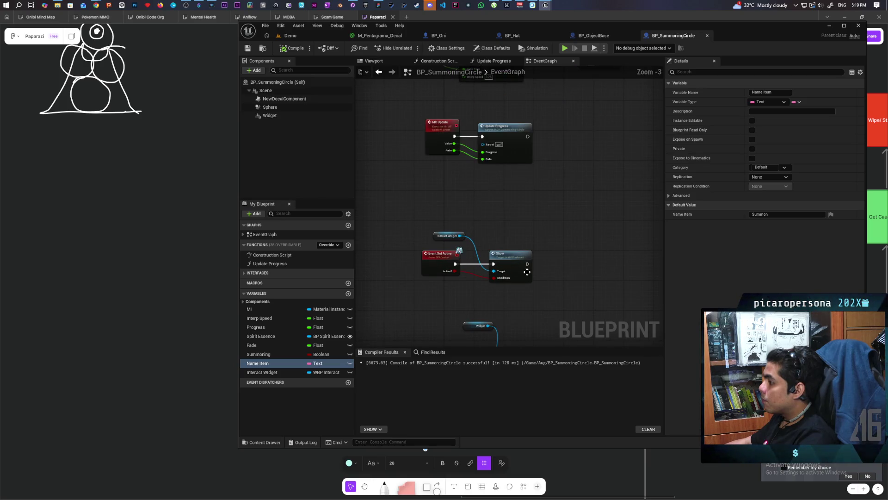
pyautogui.scroll(-2, 543, 259)
pyautogui.scroll(1, 556, 281)
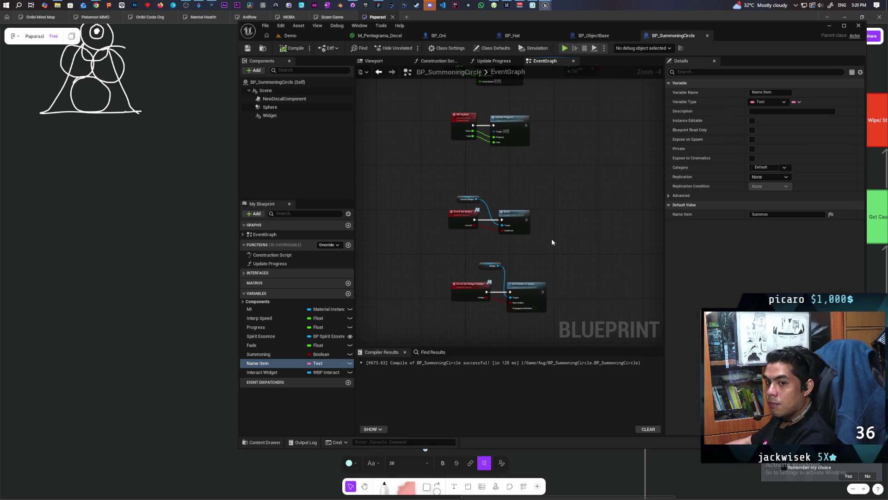
pyautogui.moveTo(546, 240)
pyautogui.mouseDown()
pyautogui.moveTo(514, 330)
pyautogui.moveTo(547, 211)
pyautogui.mouseUp()
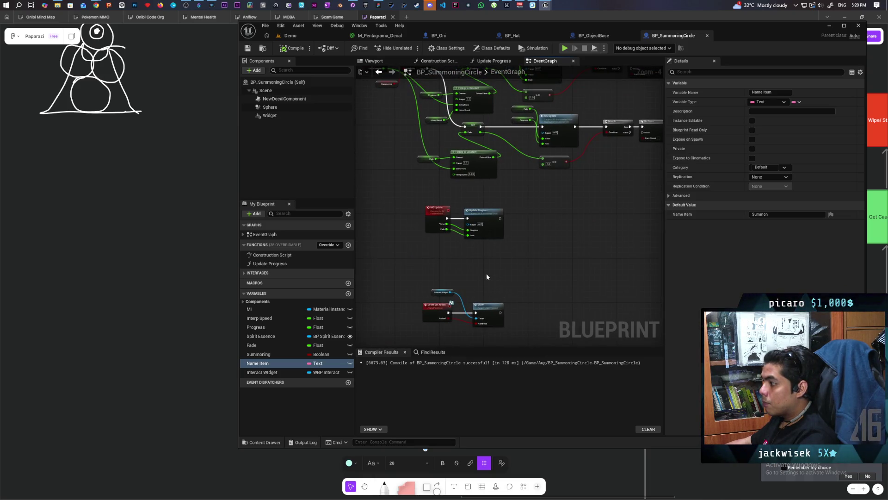
pyautogui.moveTo(490, 276); pyautogui.dragTo(496, 239)
pyautogui.scroll(1, 496, 239)
pyautogui.moveTo(431, 238)
pyautogui.mouseDown()
pyautogui.moveTo(546, 296)
pyautogui.moveTo(551, 285)
pyautogui.mouseUp()
pyautogui.scroll(-2, 537, 238)
pyautogui.moveTo(537, 238)
pyautogui.mouseDown()
pyautogui.moveTo(511, 314)
pyautogui.moveTo(511, 241)
pyautogui.mouseUp()
pyautogui.scroll(3, 510, 241)
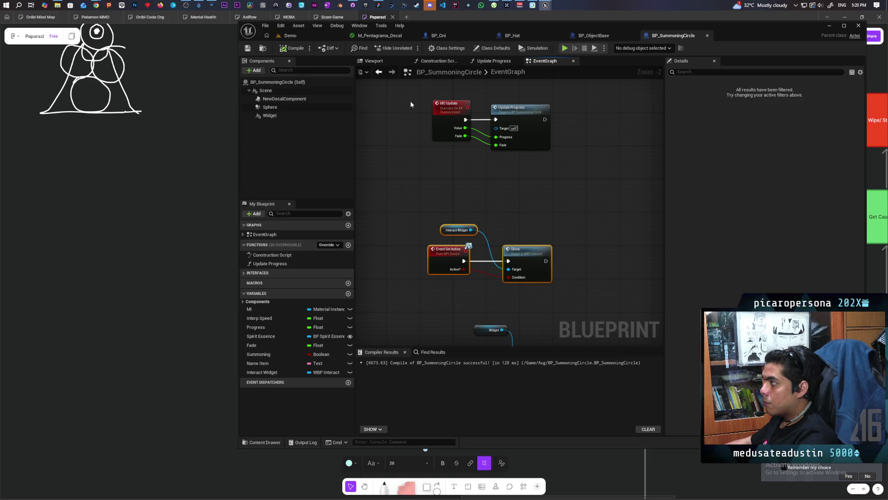
# Make the Sphere component block Object in its collision responses, save, and return to Demo
pyautogui.click(249, 49)
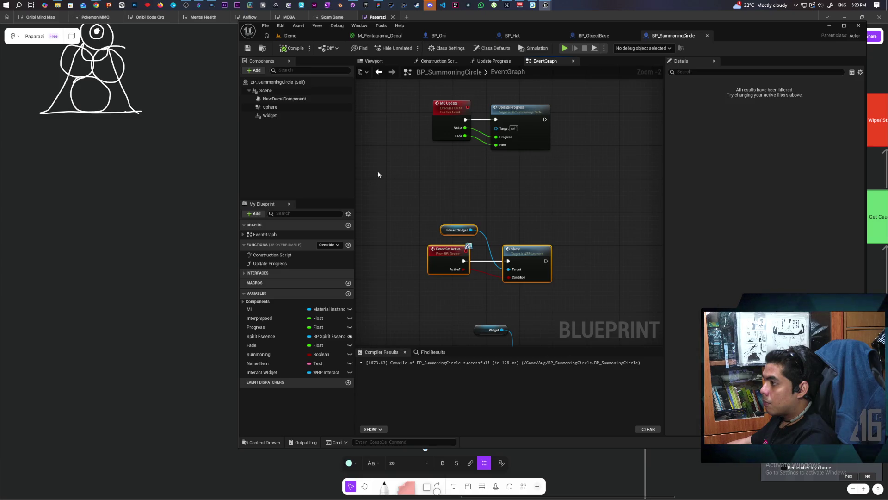
pyautogui.click(272, 109)
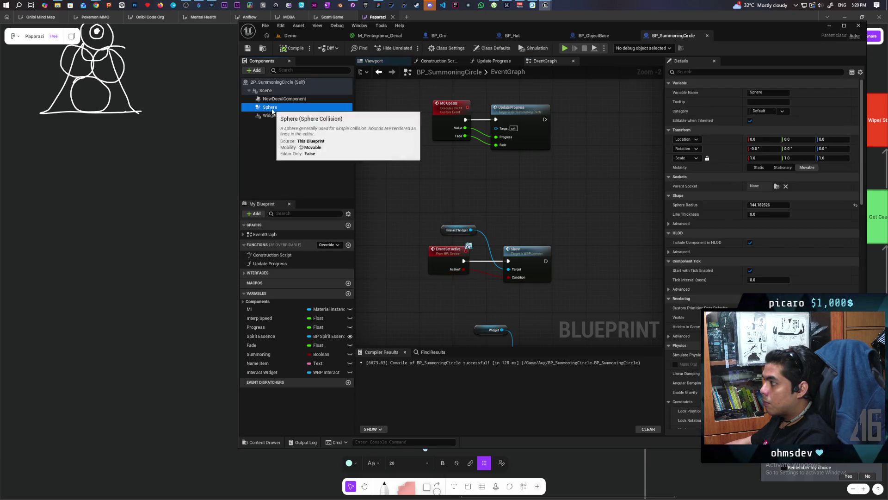
pyautogui.click(699, 72)
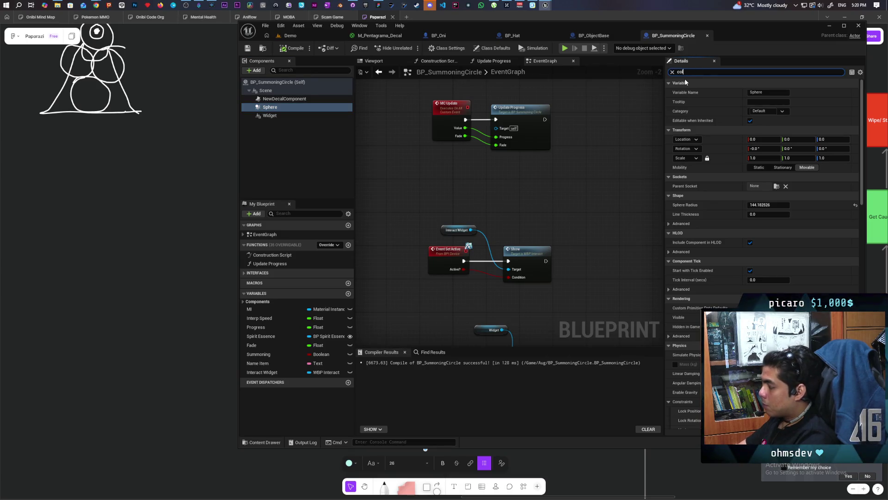
pyautogui.write('l')
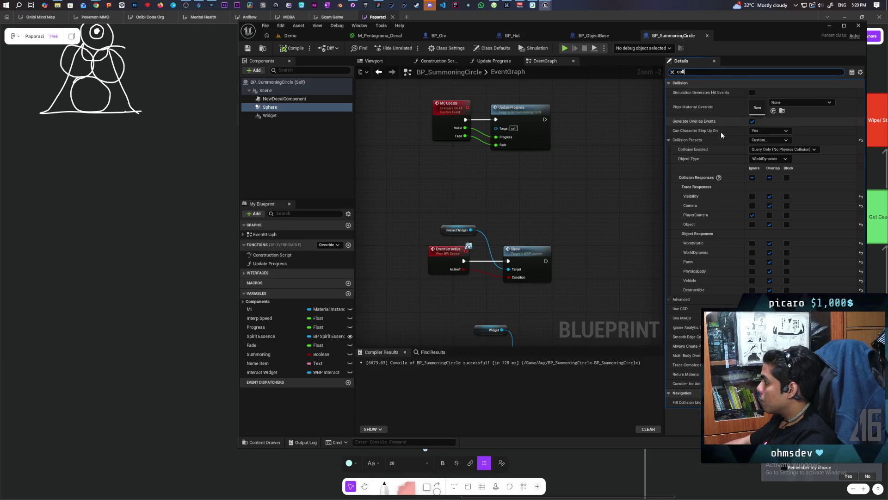
pyautogui.click(786, 225)
pyautogui.click(786, 224)
pyautogui.hotkey('ctrl', 's')
pyautogui.click(301, 35)
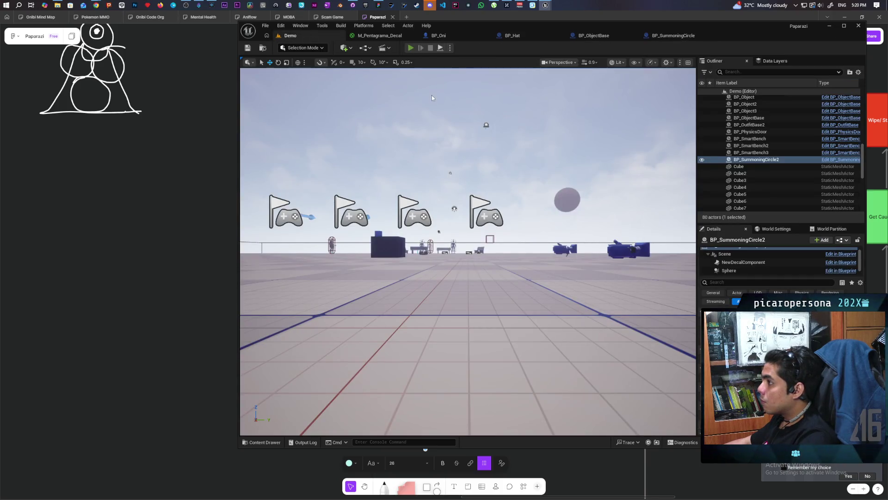
# Play-test walking to the pentagram and triggering the summon with F, then end the session
pyautogui.hotkey('alt', 'p')
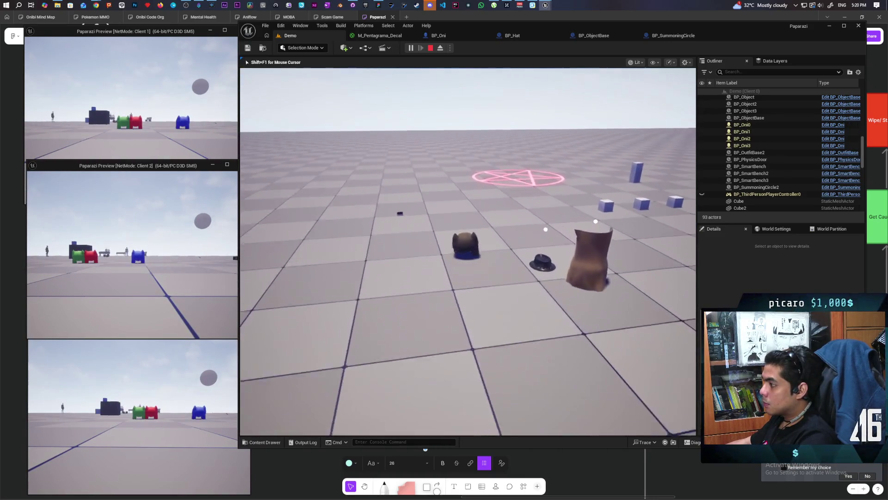
pyautogui.press('w')
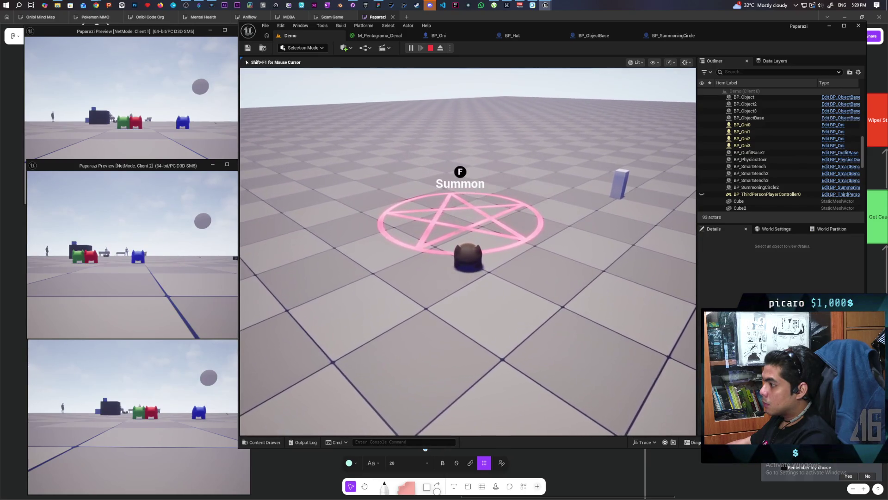
pyautogui.press('f')
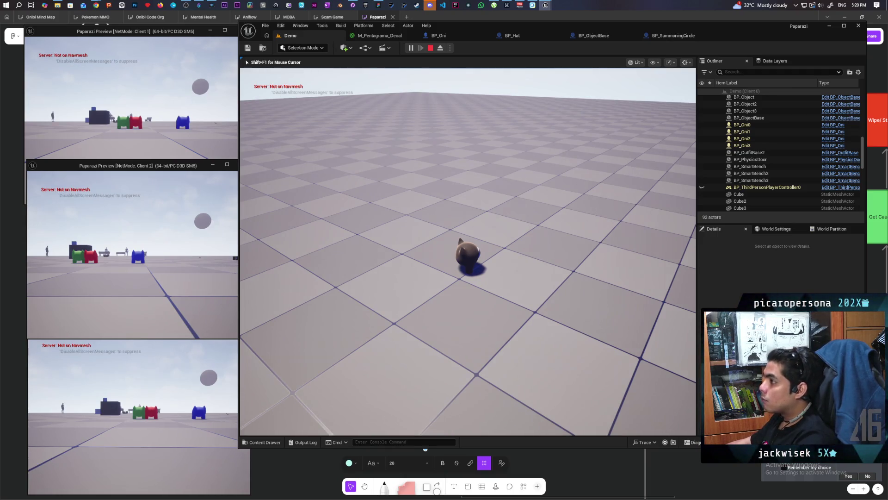
pyautogui.press('Escape')
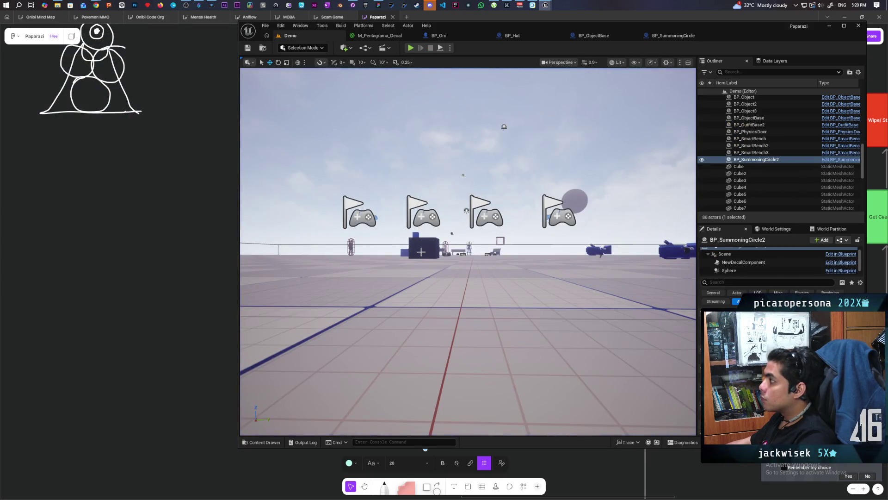
# Switch to BP_ObjectBase's event graph and bring the Client Side UI group into view
pyautogui.click(674, 36)
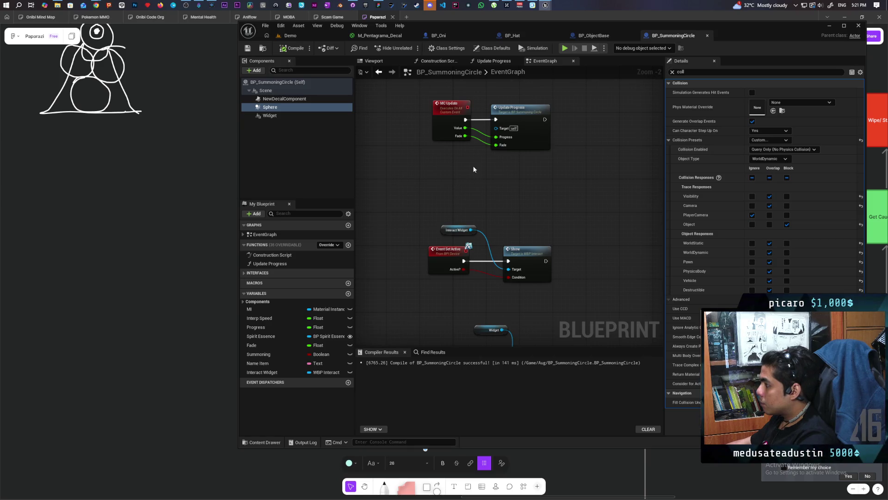
pyautogui.scroll(-5, 471, 198)
pyautogui.scroll(2, 480, 212)
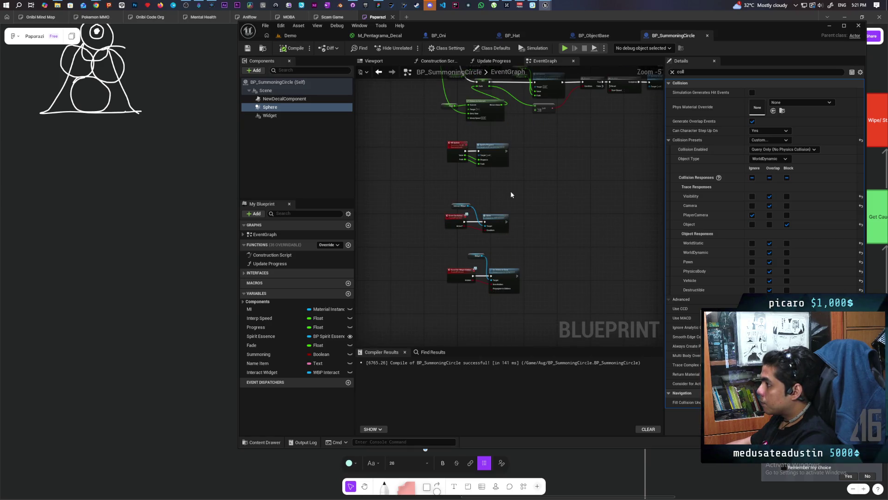
pyautogui.moveTo(555, 185); pyautogui.dragTo(523, 218)
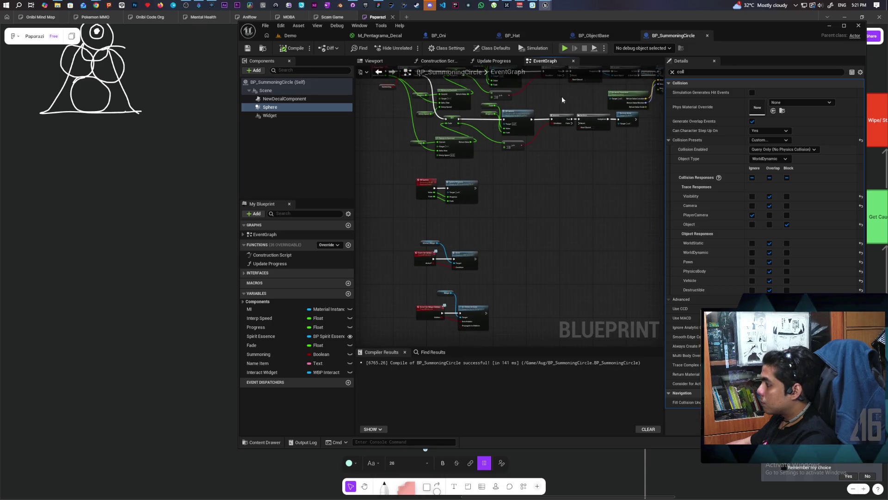
pyautogui.click(595, 36)
pyautogui.scroll(-3, 522, 214)
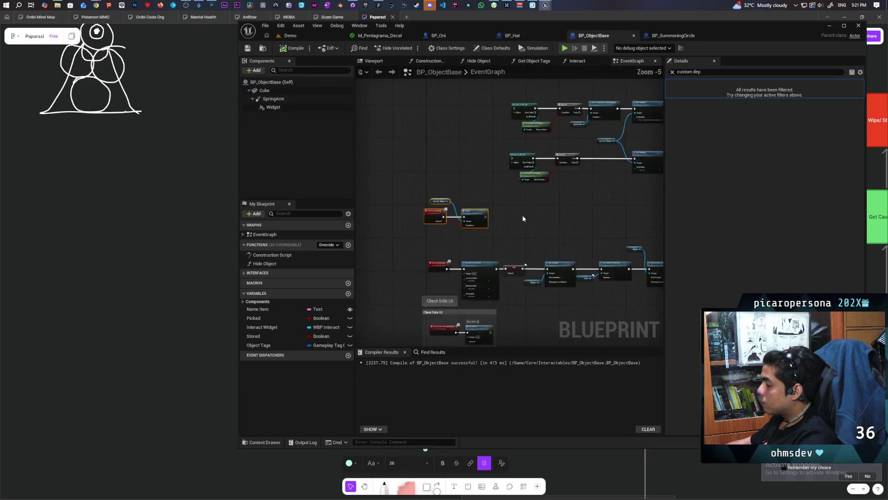
pyautogui.moveTo(522, 231); pyautogui.dragTo(531, 195)
pyautogui.scroll(2, 508, 209)
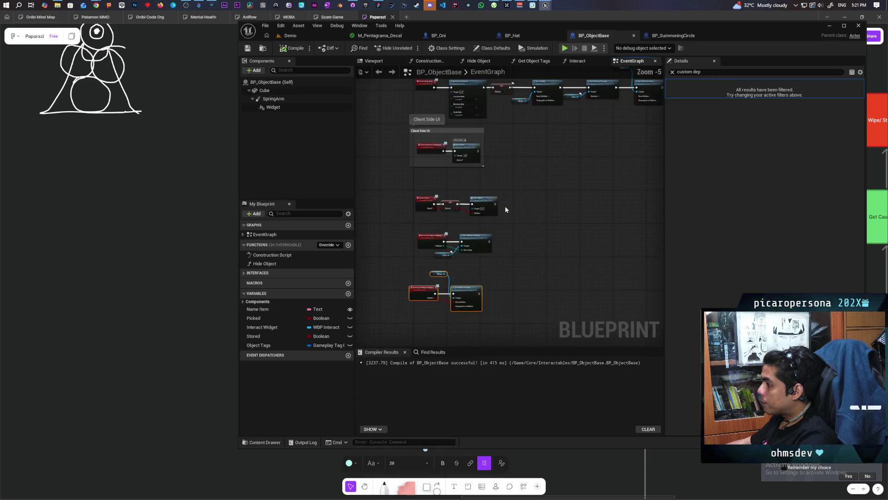
pyautogui.scroll(-1, 511, 201)
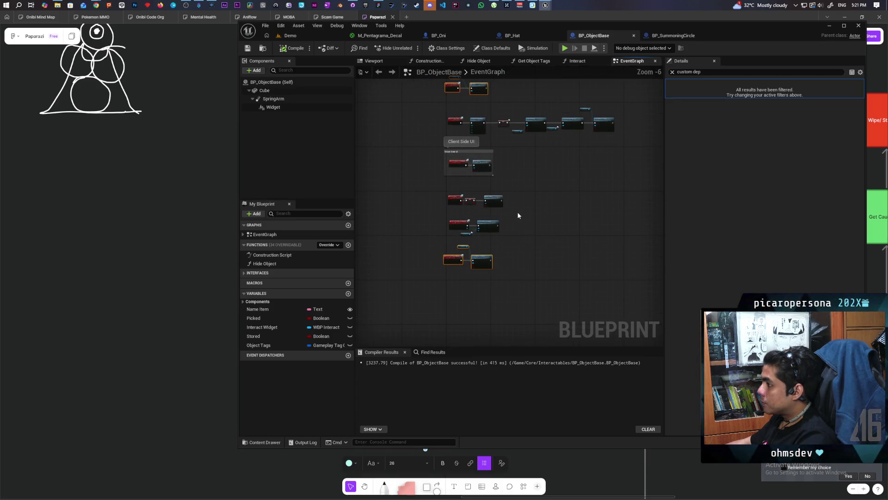
# Select the nodes in the lower graph section and nudge them up and right
pyautogui.click(509, 250)
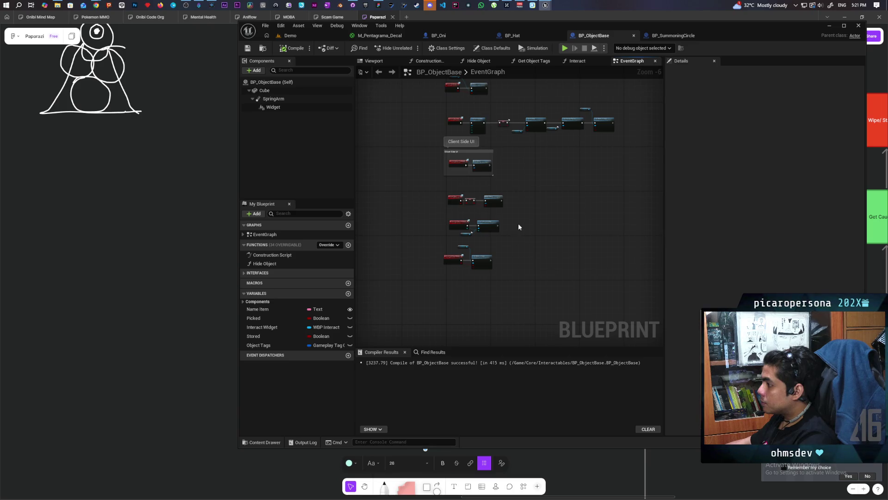
pyautogui.moveTo(438, 179)
pyautogui.mouseDown()
pyautogui.moveTo(440, 268)
pyautogui.moveTo(451, 288)
pyautogui.mouseUp()
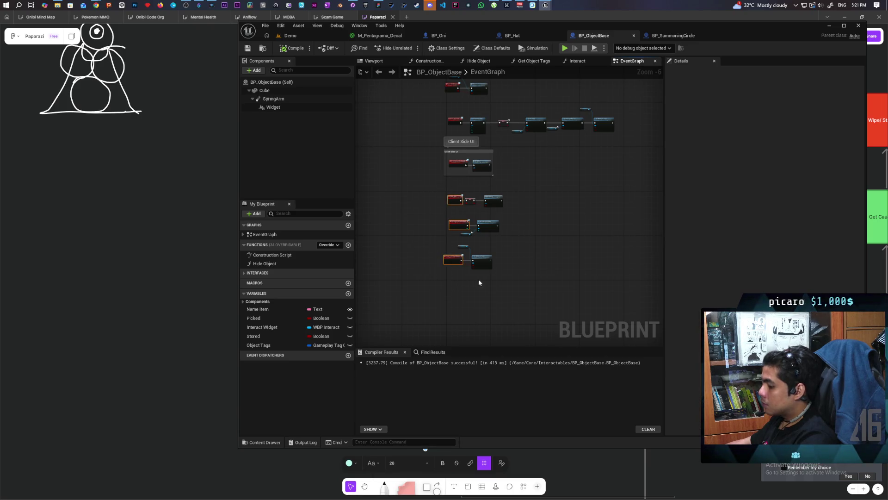
pyautogui.scroll(1, 512, 243)
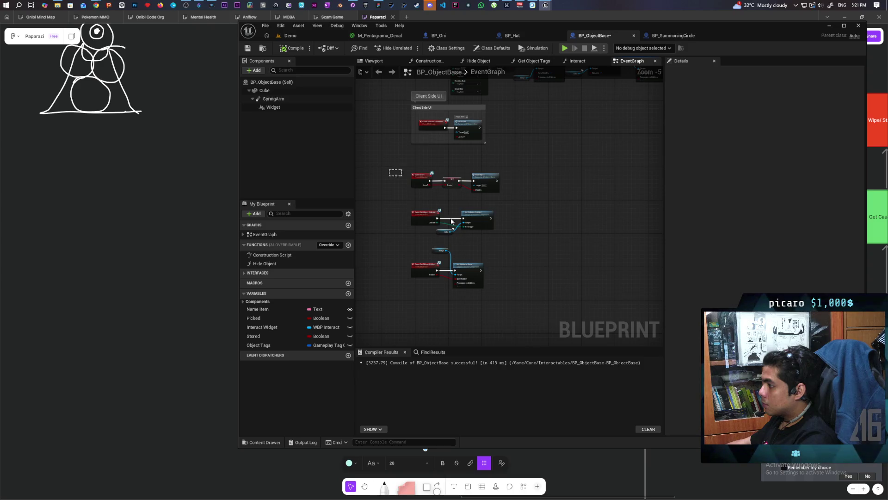
pyautogui.moveTo(415, 191); pyautogui.dragTo(503, 290)
pyautogui.moveTo(422, 223); pyautogui.dragTo(427, 217)
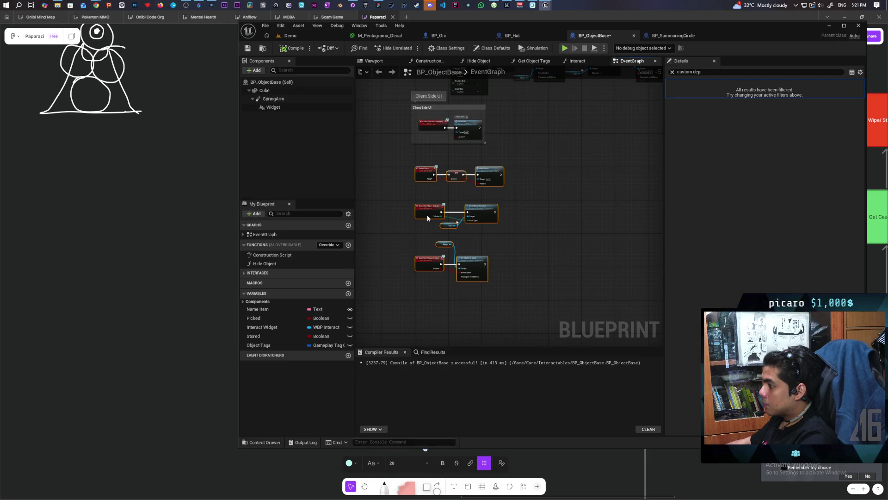
pyautogui.click(532, 211)
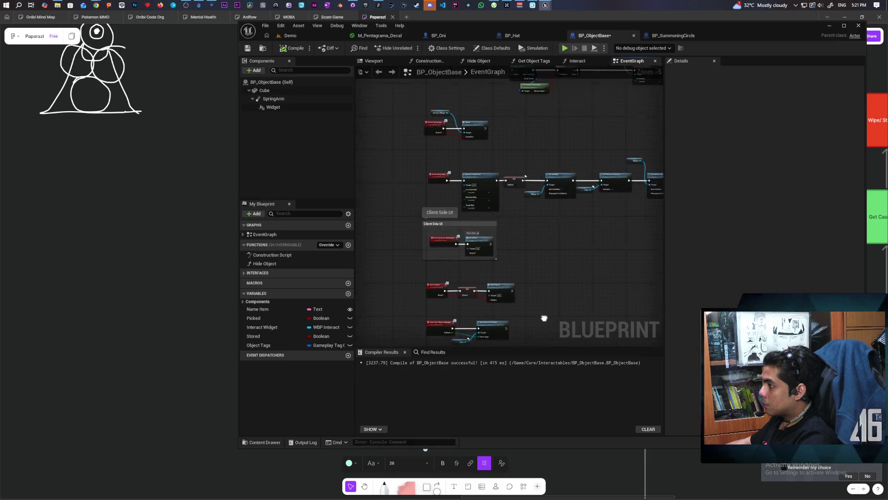
pyautogui.scroll(-2, 541, 276)
pyautogui.scroll(3, 542, 276)
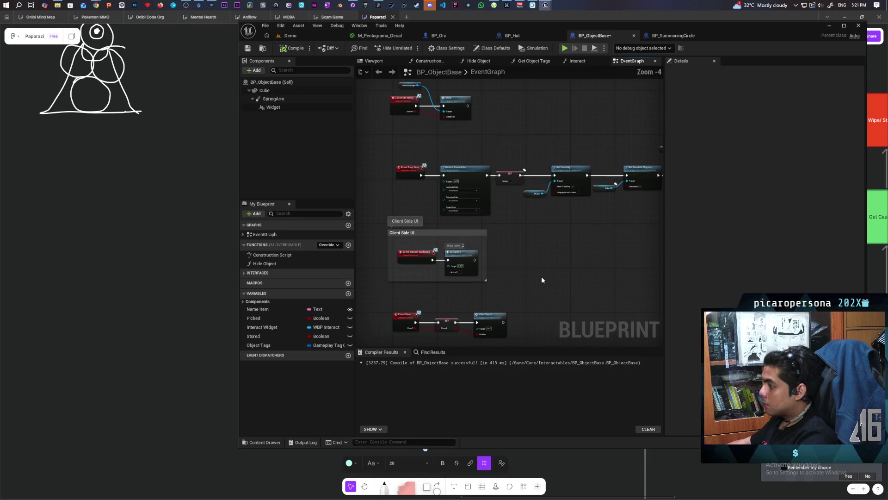
# Shift Event Set Active and Event Drop Item slightly right and save BP_ObjectBase
pyautogui.moveTo(545, 269); pyautogui.dragTo(583, 222)
pyautogui.scroll(-2, 569, 224)
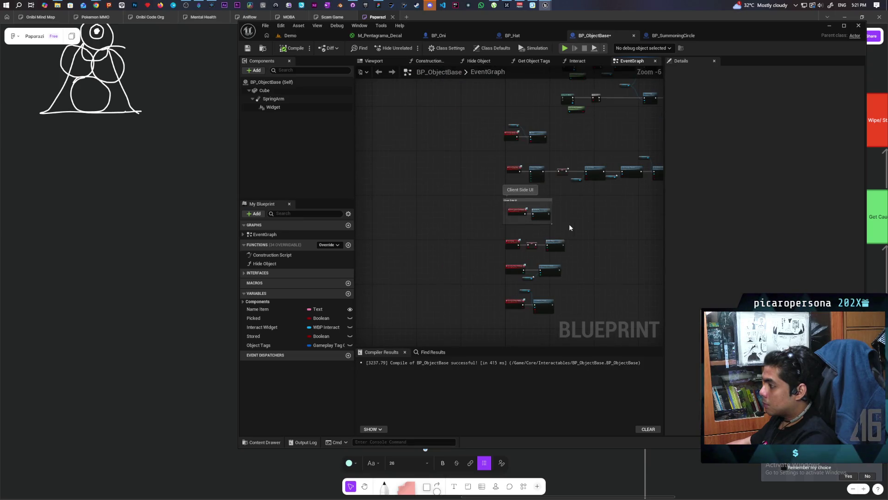
pyautogui.scroll(2, 509, 237)
pyautogui.moveTo(478, 212); pyautogui.dragTo(481, 214)
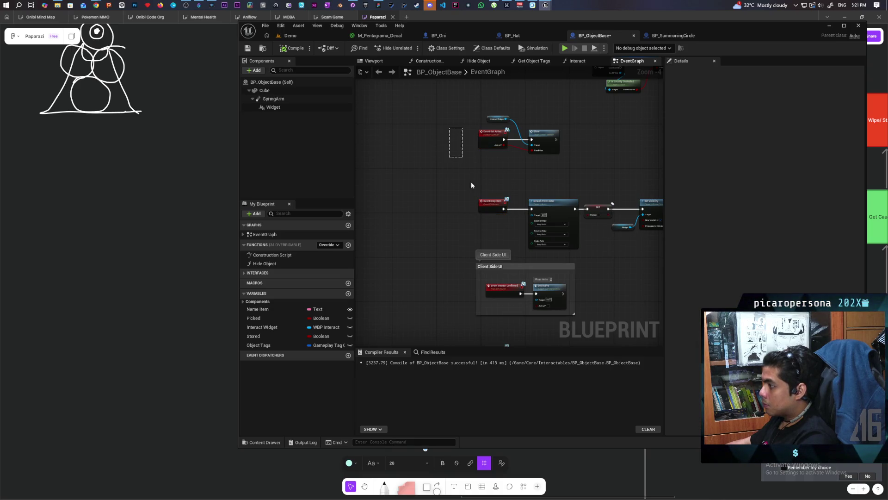
pyautogui.moveTo(490, 208); pyautogui.dragTo(494, 209)
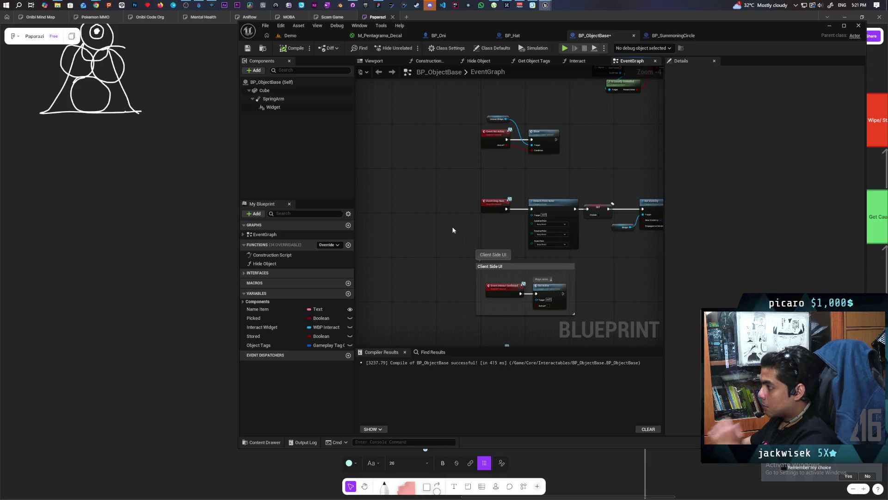
pyautogui.scroll(-2, 452, 226)
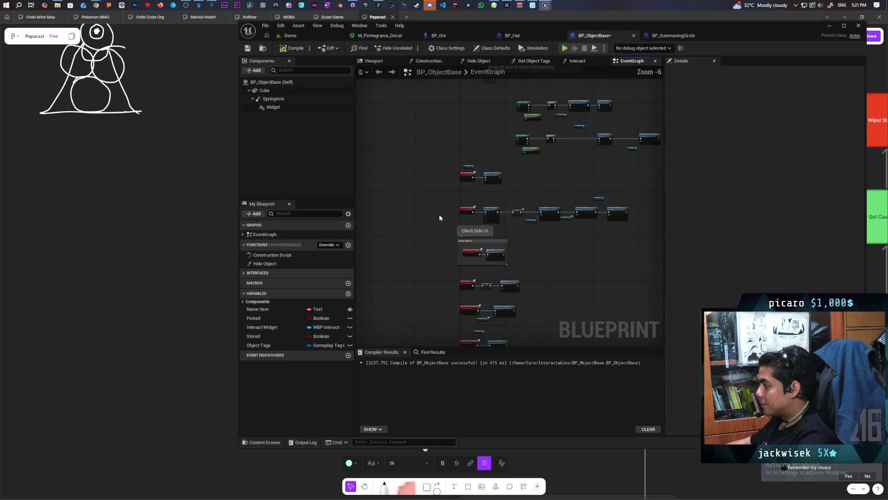
pyautogui.moveTo(562, 286)
pyautogui.mouseDown()
pyautogui.moveTo(528, 206)
pyautogui.moveTo(500, 270)
pyautogui.mouseUp()
pyautogui.hotkey('ctrl', 's')
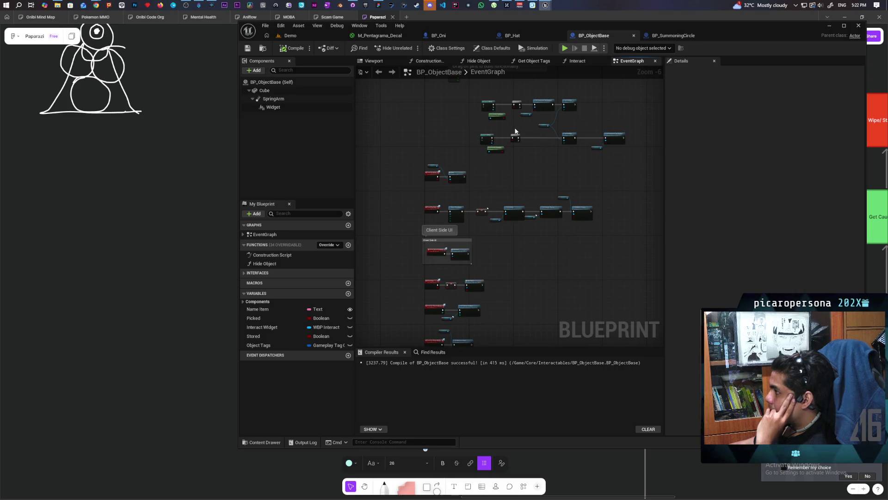
pyautogui.scroll(4, 419, 204)
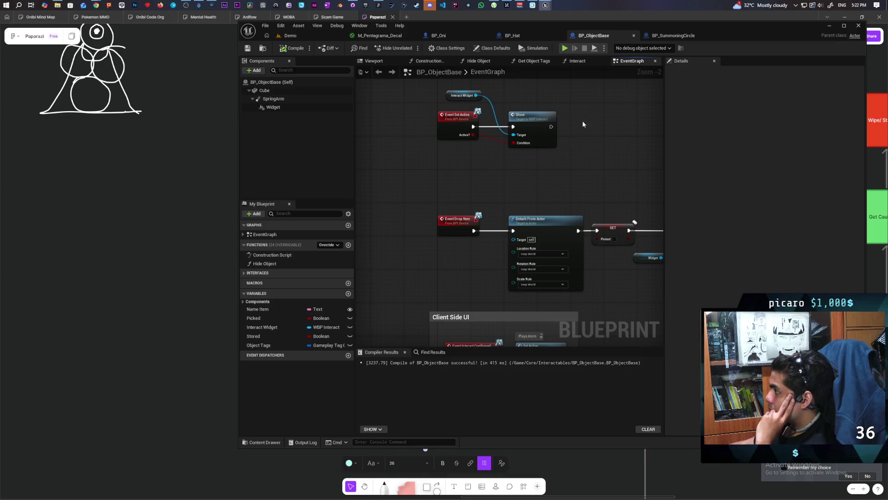
# Add the Interact interface event to BP_SummoningCircle's graph and compile
pyautogui.click(671, 37)
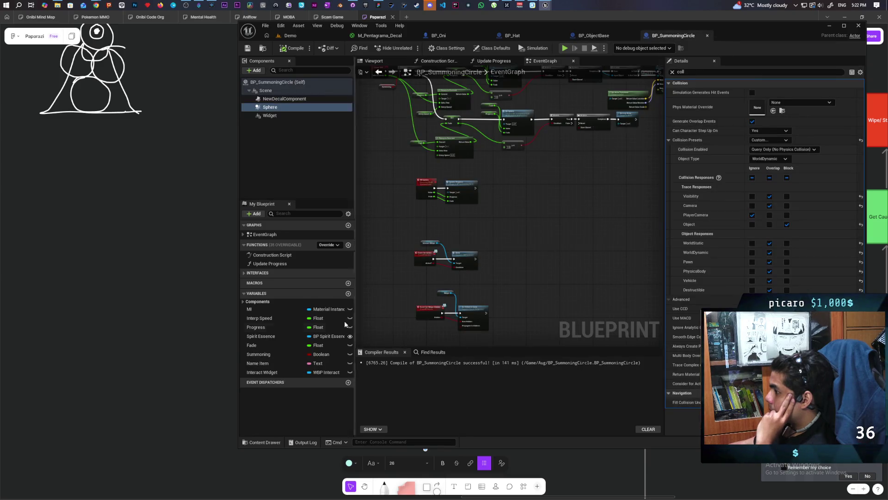
pyautogui.click(277, 273)
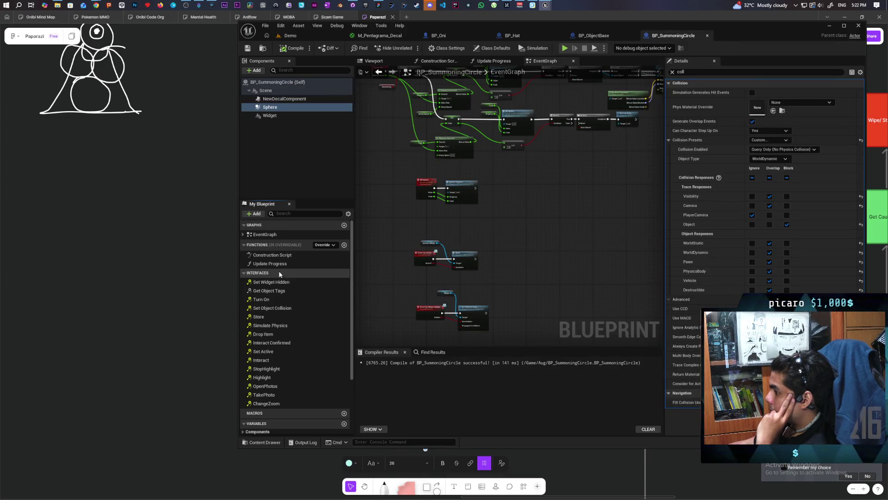
pyautogui.scroll(-3, 280, 301)
pyautogui.click(278, 317)
pyautogui.doubleClick(279, 317)
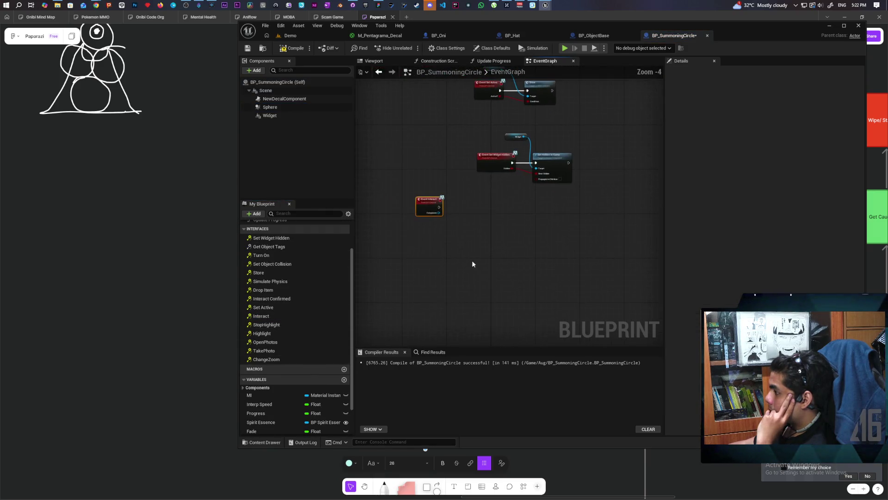
pyautogui.scroll(3, 493, 259)
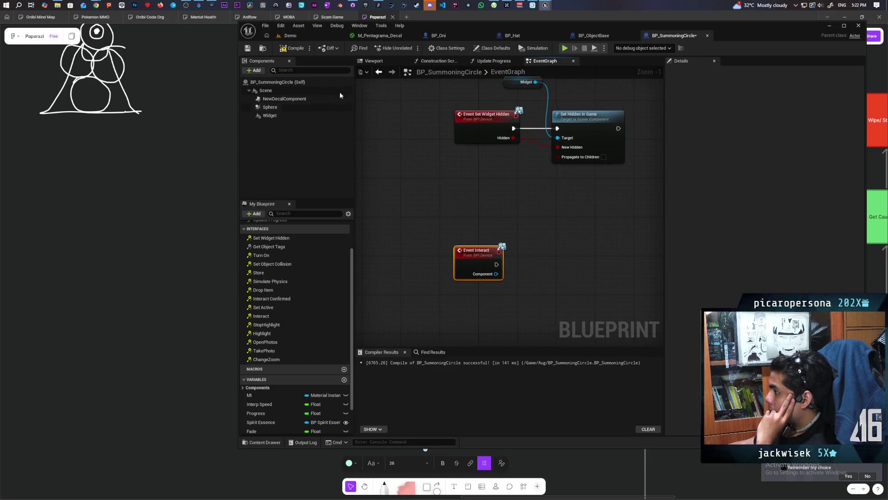
pyautogui.click(293, 51)
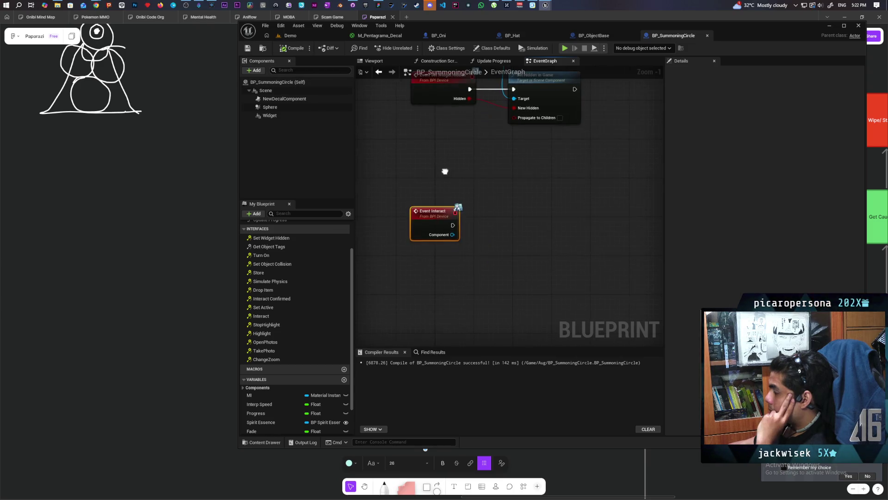
# Select the Interp Speed variable node above MC Update
pyautogui.scroll(-4, 462, 179)
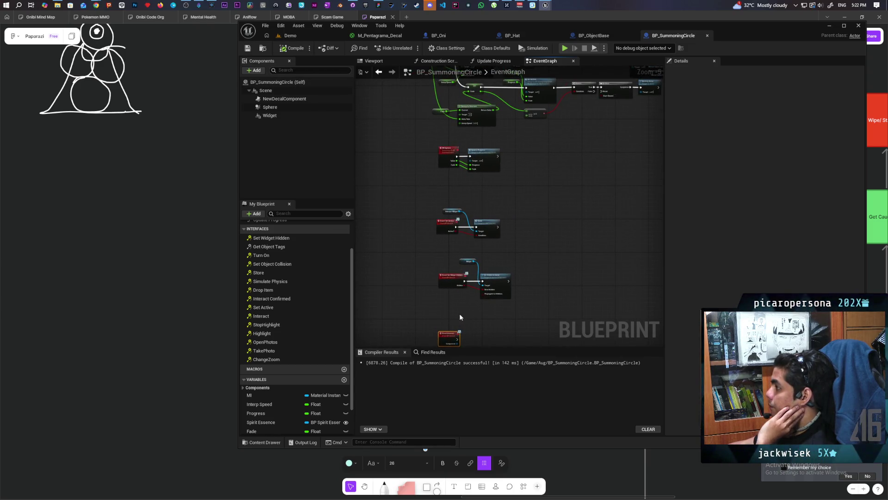
pyautogui.scroll(2, 435, 133)
pyautogui.moveTo(435, 134); pyautogui.dragTo(432, 220)
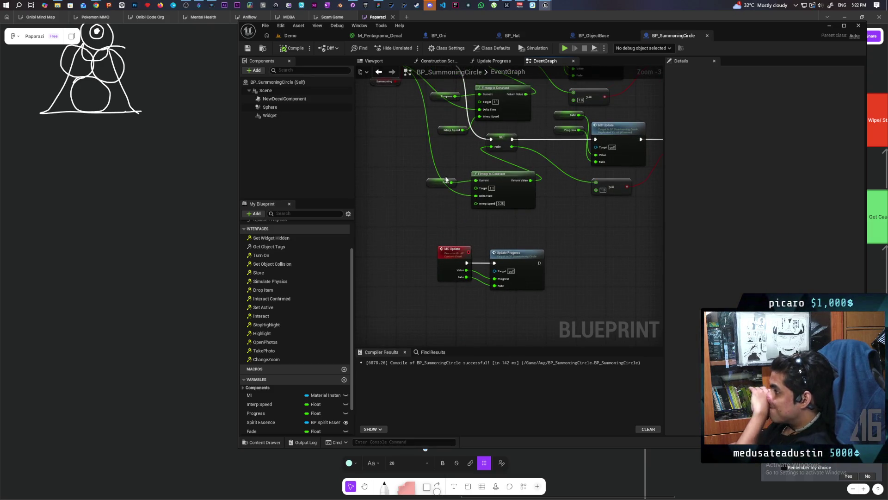
pyautogui.click(443, 129)
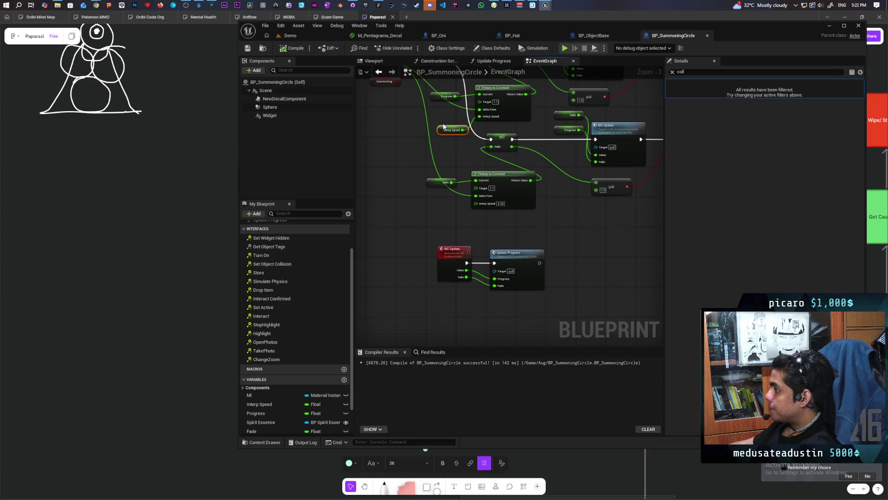
# Change Interp Speed's default value from 0.083333 to 0.08
pyautogui.click(672, 71)
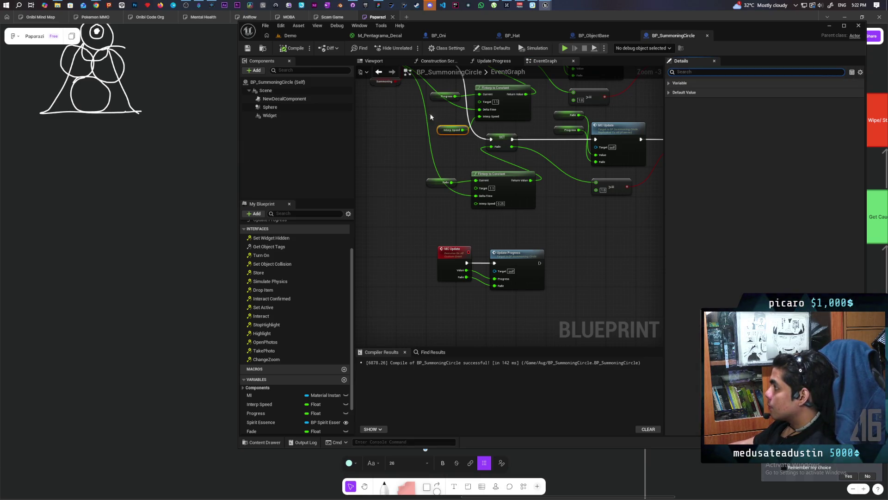
pyautogui.click(254, 48)
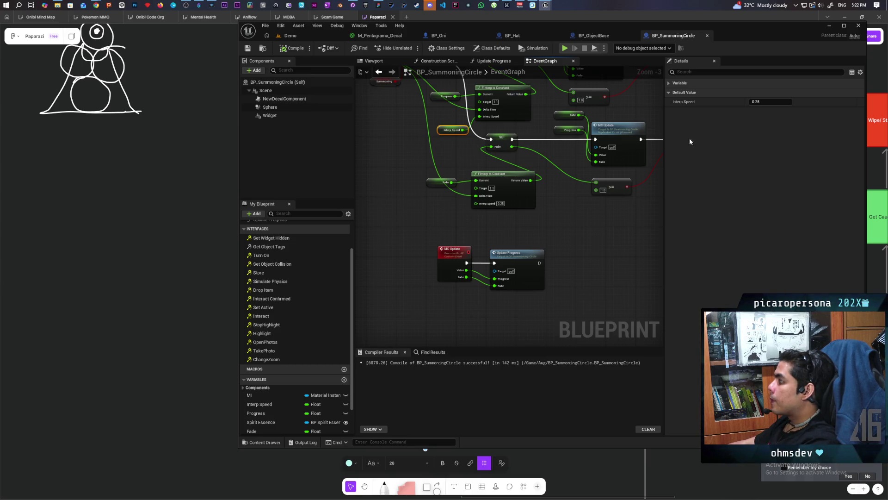
pyautogui.click(771, 101)
pyautogui.write('0.083333')
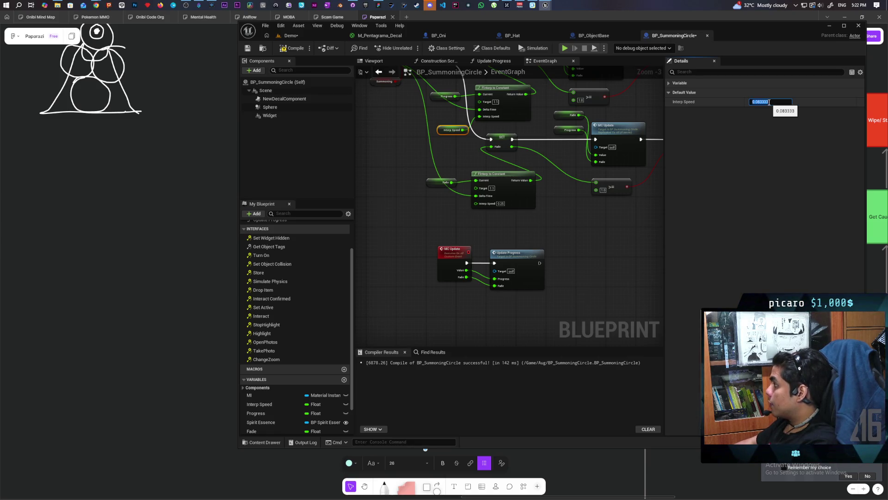
pyautogui.click(598, 239)
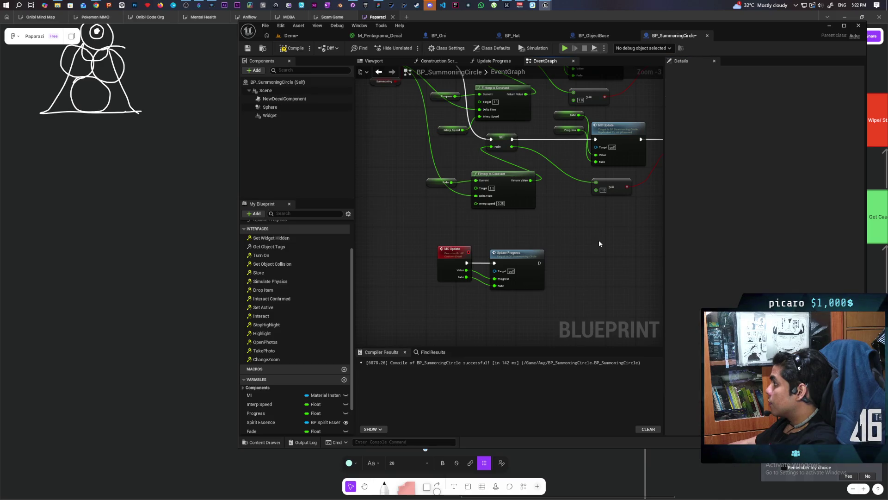
pyautogui.click(441, 130)
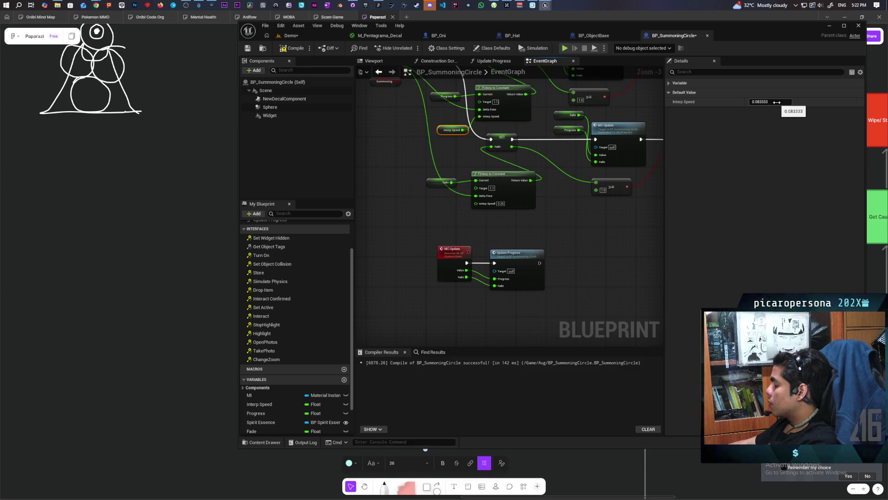
pyautogui.click(783, 101)
pyautogui.write('0')
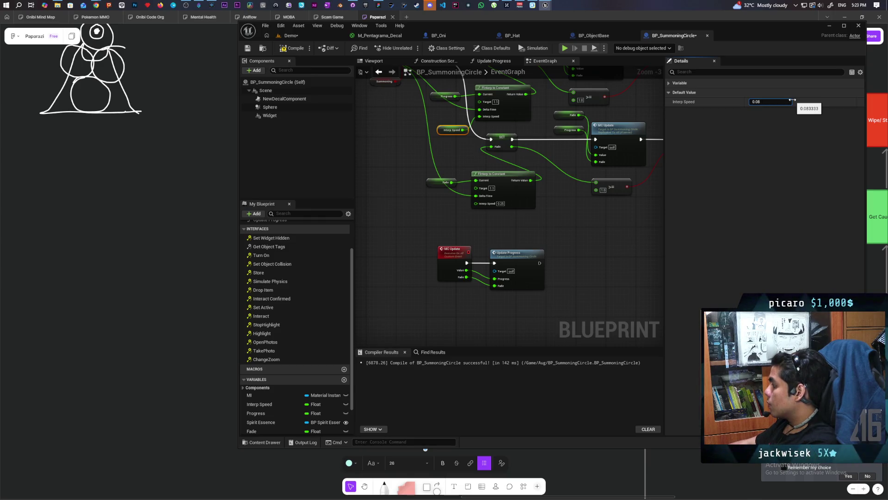
pyautogui.press('Return')
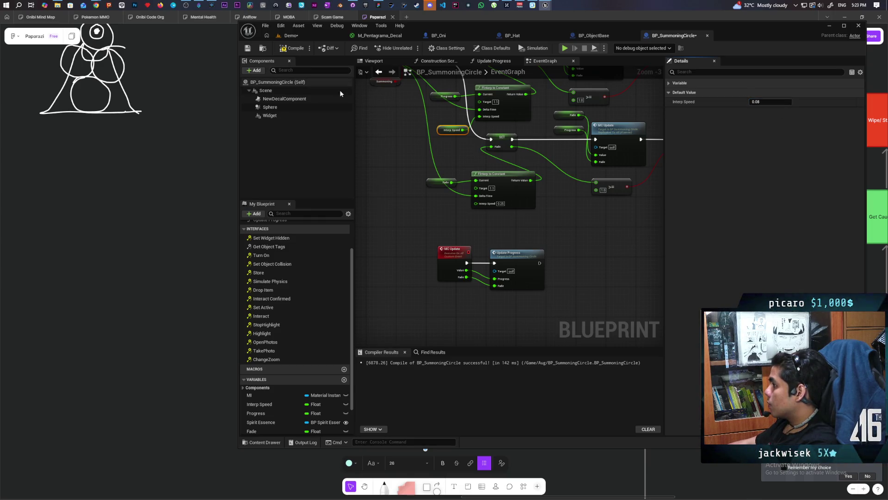
pyautogui.moveTo(395, 213); pyautogui.dragTo(414, 207)
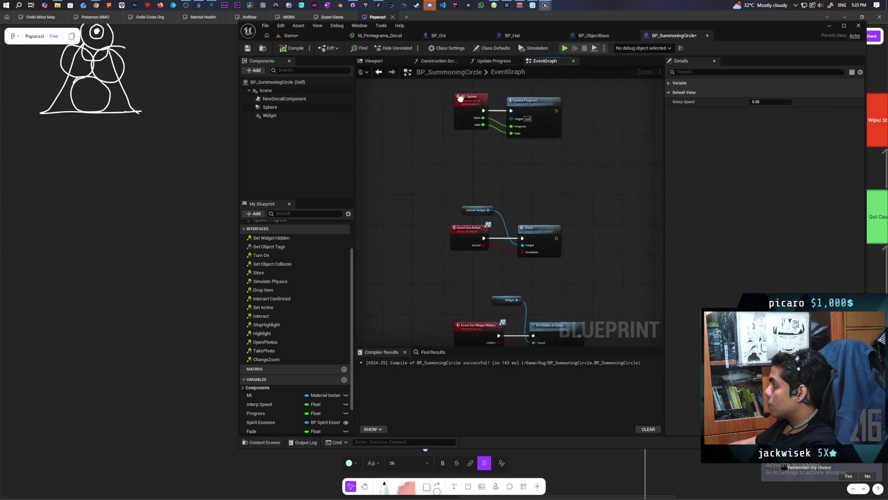
# Reposition the Interp Speed node below Event Interact
pyautogui.click(473, 128)
pyautogui.moveTo(472, 178); pyautogui.dragTo(469, 253)
pyautogui.scroll(2, 474, 229)
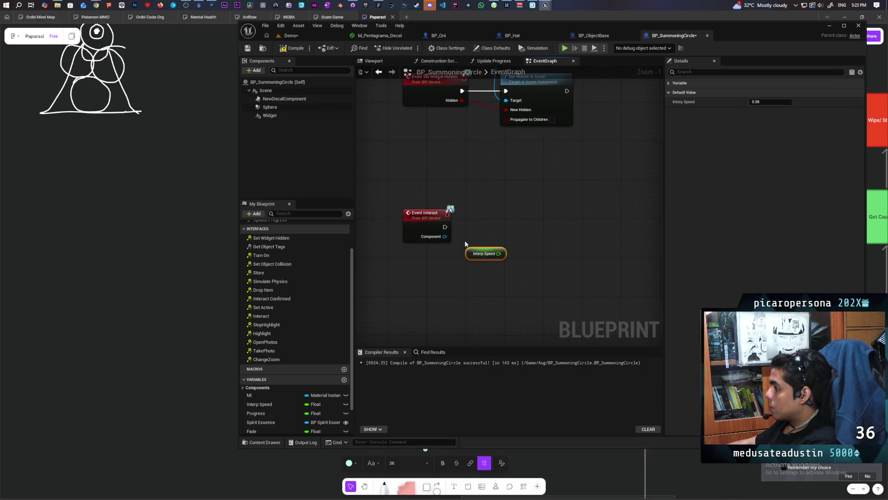
pyautogui.scroll(1, 464, 244)
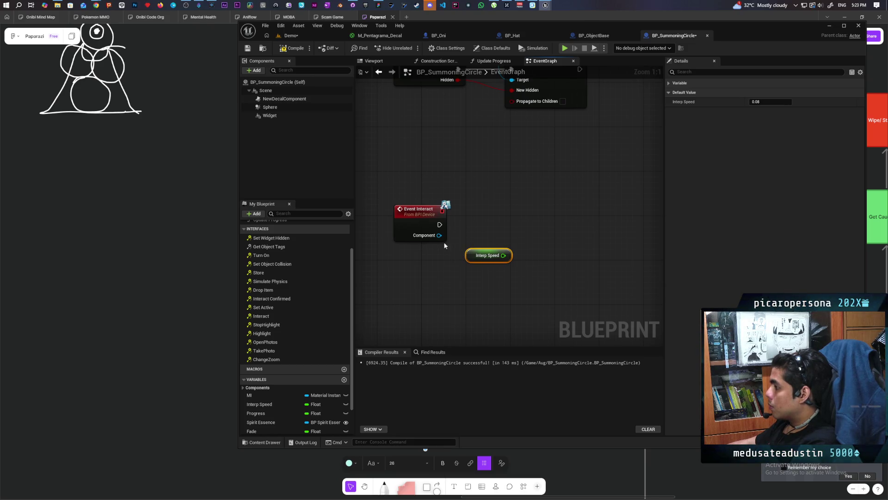
pyautogui.moveTo(467, 260); pyautogui.dragTo(462, 277)
# Cast the Interact Component to BP Third Person Character and run SET Is Sitting after Event Interact
pyautogui.moveTo(438, 236); pyautogui.dragTo(481, 241)
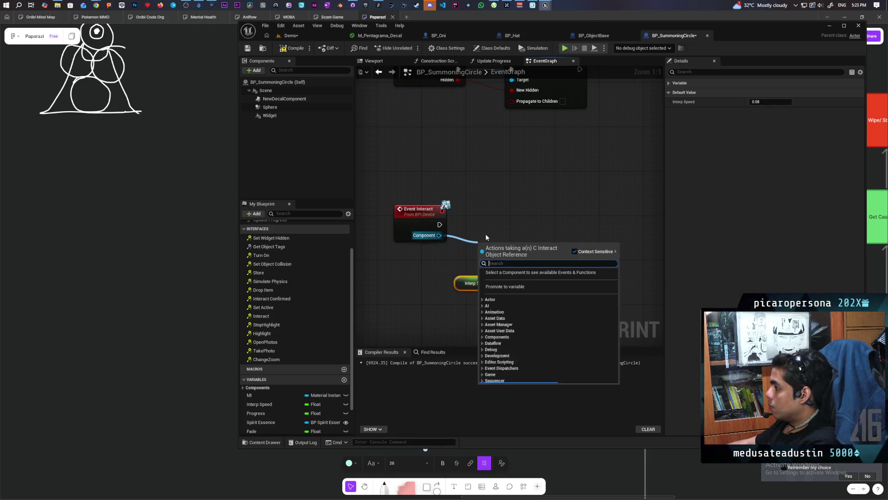
pyautogui.write('get th')
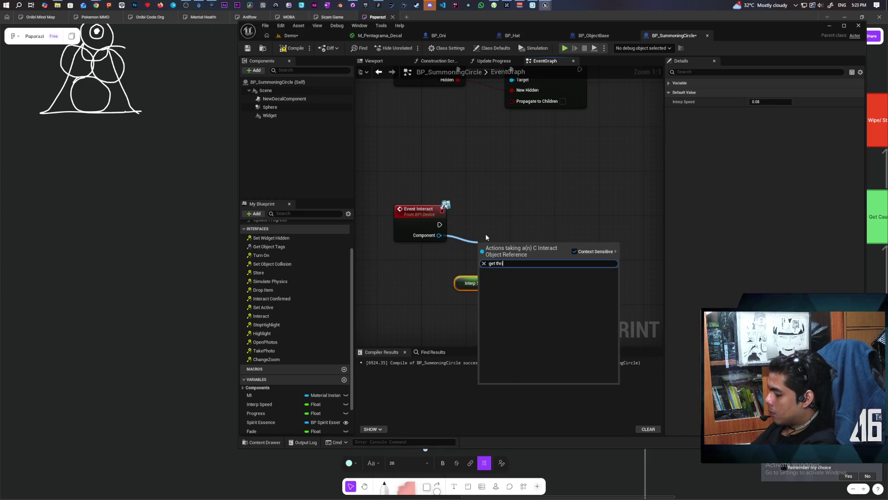
pyautogui.write('ird')
pyautogui.press('Return')
pyautogui.moveTo(512, 243); pyautogui.dragTo(413, 255)
pyautogui.moveTo(474, 256)
pyautogui.mouseDown()
pyautogui.moveTo(488, 259)
pyautogui.moveTo(494, 243)
pyautogui.mouseUp()
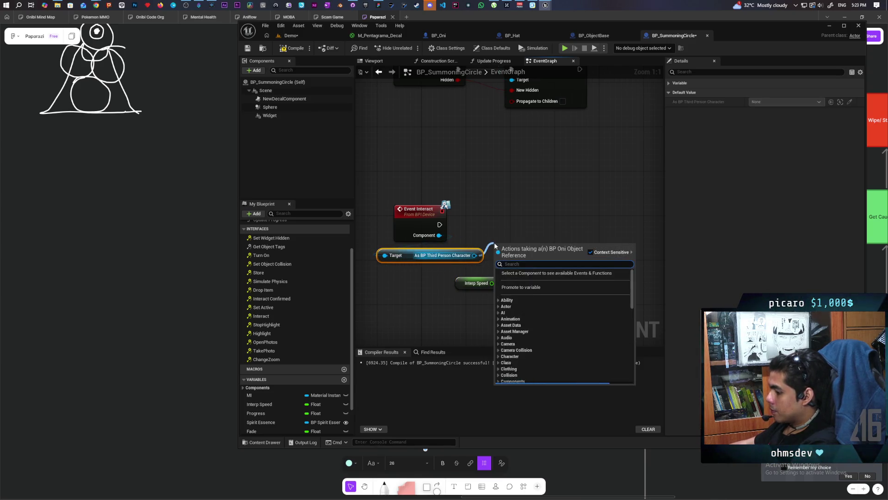
pyautogui.write('set stii')
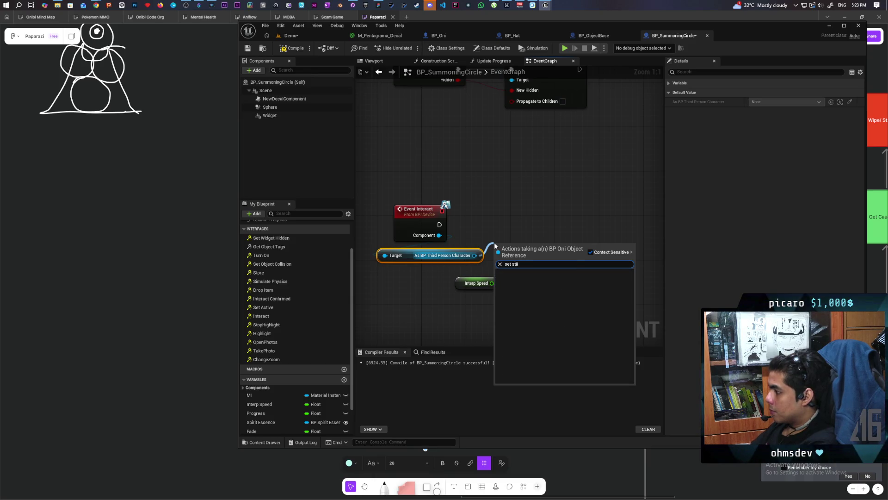
pyautogui.press('BackSpace')
pyautogui.press('BackSpace')
pyautogui.press('BackSpace')
pyautogui.write('itt')
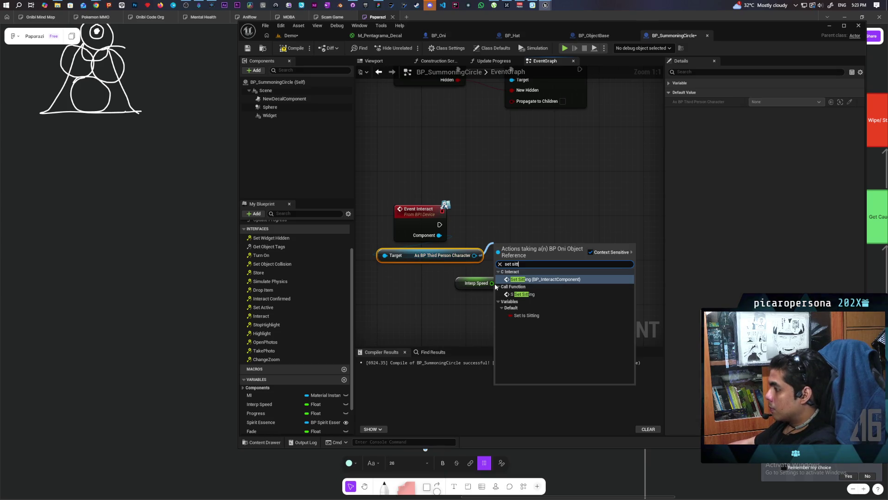
pyautogui.click(523, 315)
pyautogui.moveTo(515, 248); pyautogui.dragTo(510, 227)
pyautogui.moveTo(440, 224); pyautogui.dragTo(491, 224)
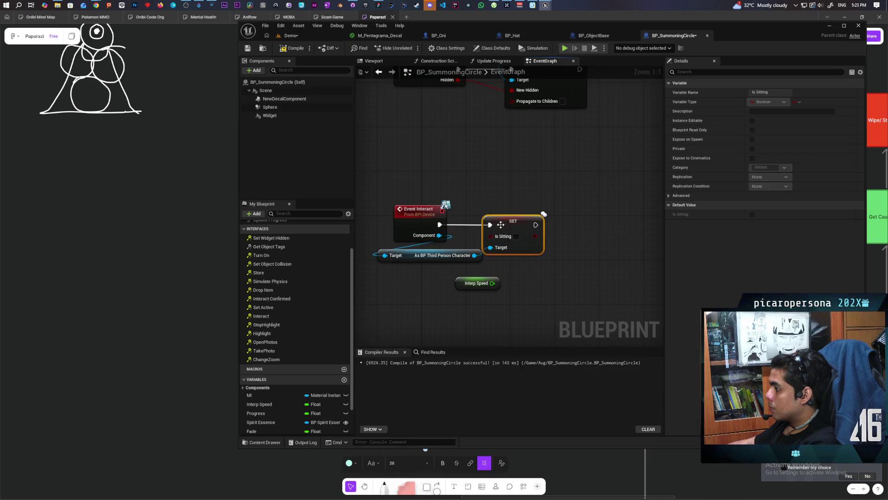
# Set Interp Speed to Interp Speed + 0.0 via an Add node, compile, and open the Demo level
pyautogui.moveTo(460, 287)
pyautogui.mouseDown()
pyautogui.moveTo(504, 283)
pyautogui.moveTo(526, 263)
pyautogui.mouseUp()
pyautogui.write('add')
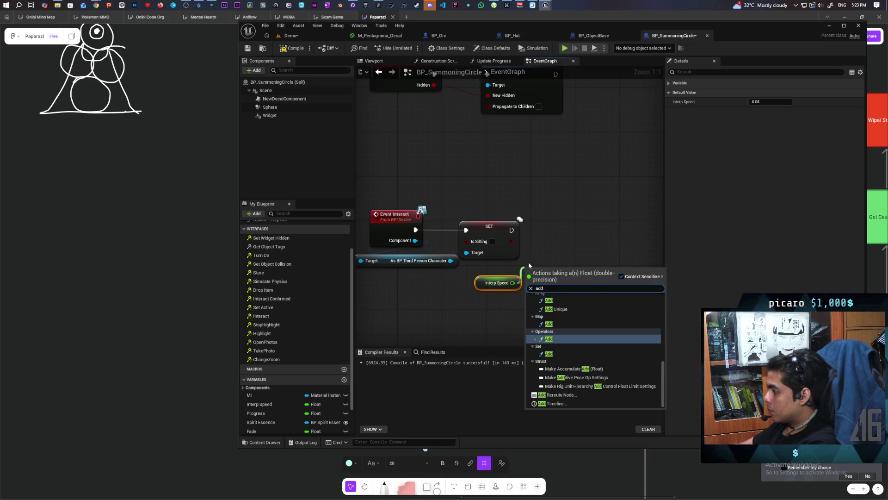
pyautogui.press('Return')
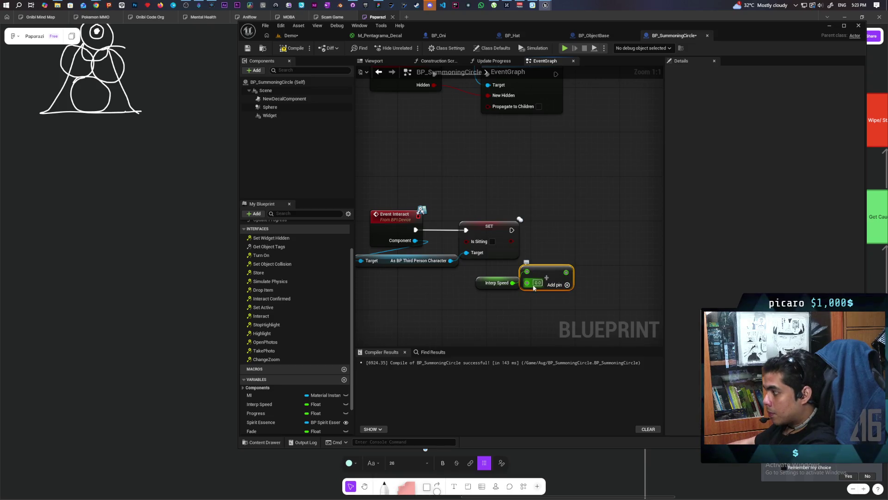
pyautogui.press('Return')
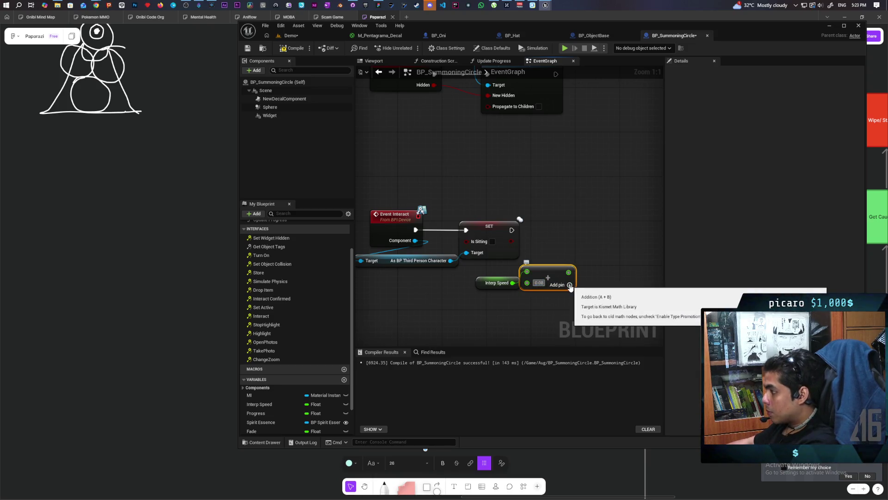
pyautogui.click(553, 264)
pyautogui.moveTo(553, 266); pyautogui.dragTo(568, 280)
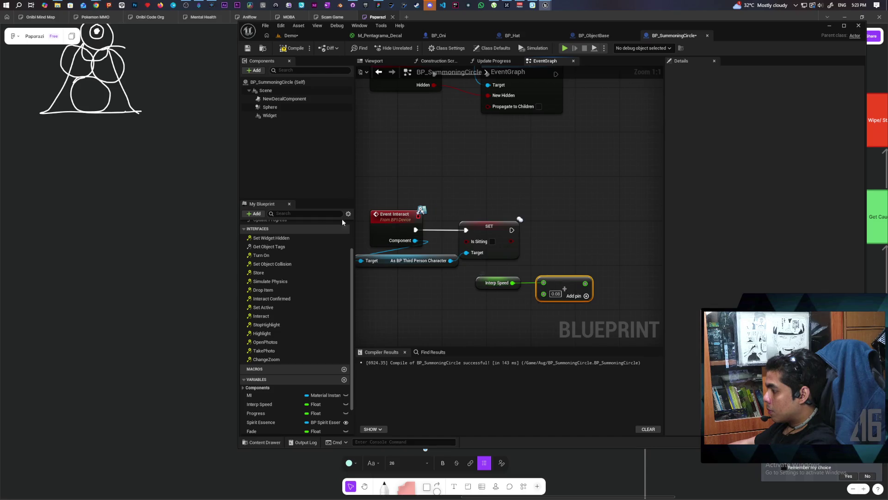
pyautogui.moveTo(259, 404)
pyautogui.mouseDown()
pyautogui.moveTo(515, 235)
pyautogui.moveTo(505, 225)
pyautogui.moveTo(512, 230)
pyautogui.mouseUp()
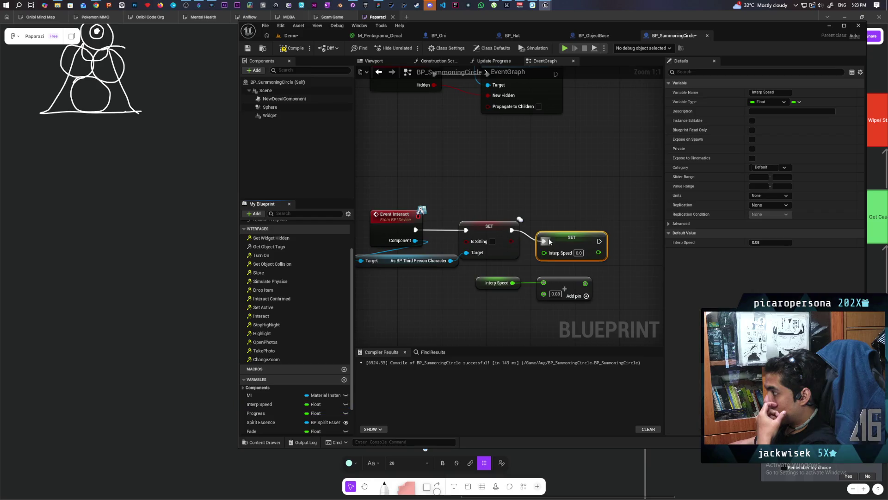
pyautogui.moveTo(586, 284); pyautogui.dragTo(572, 241)
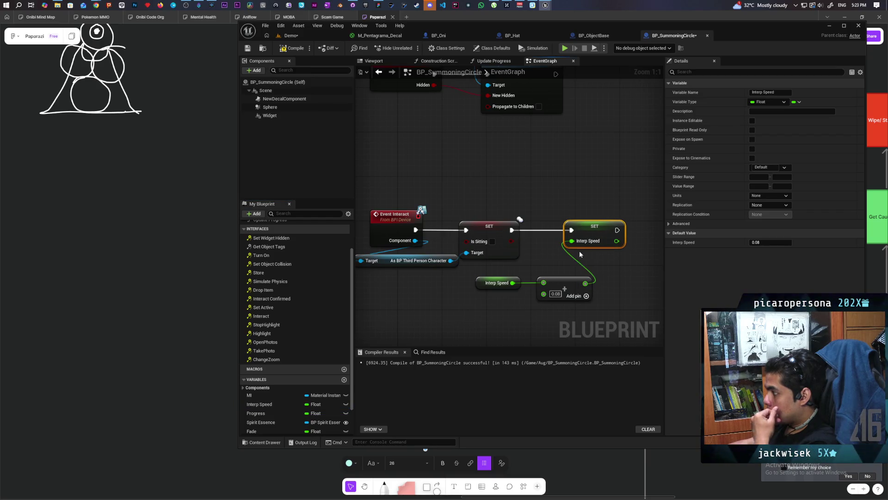
pyautogui.click(290, 45)
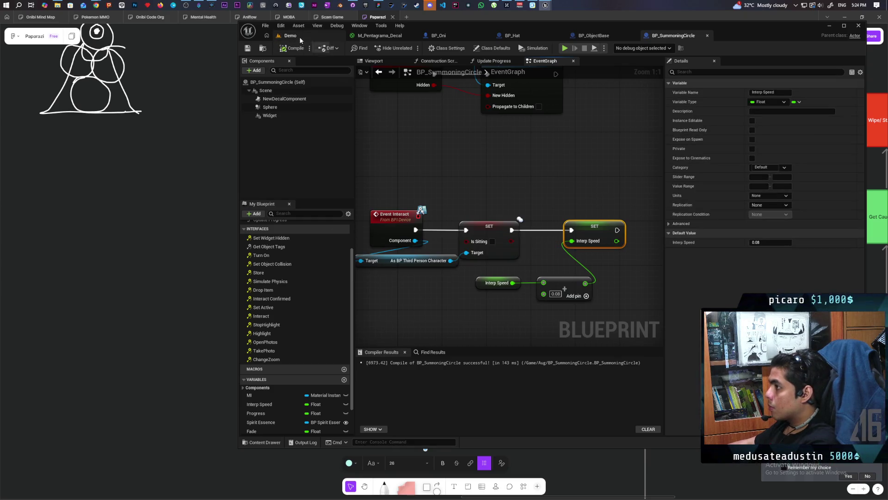
pyautogui.click(300, 40)
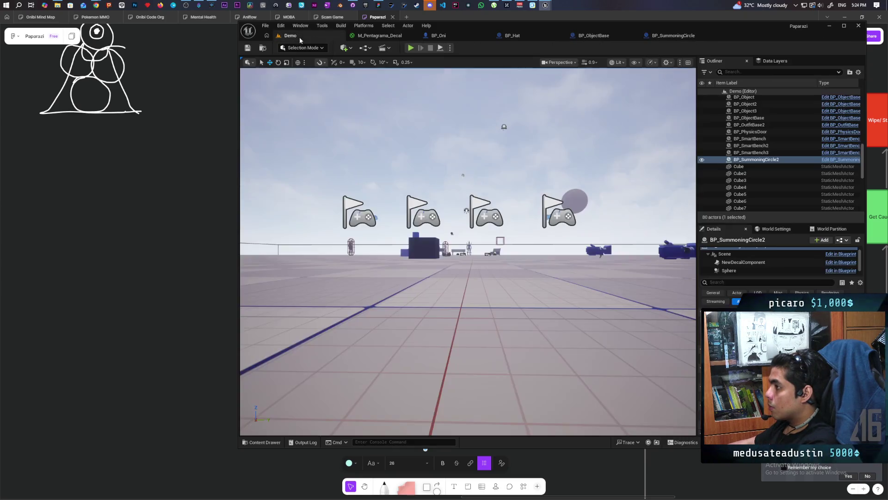
pyautogui.click(410, 47)
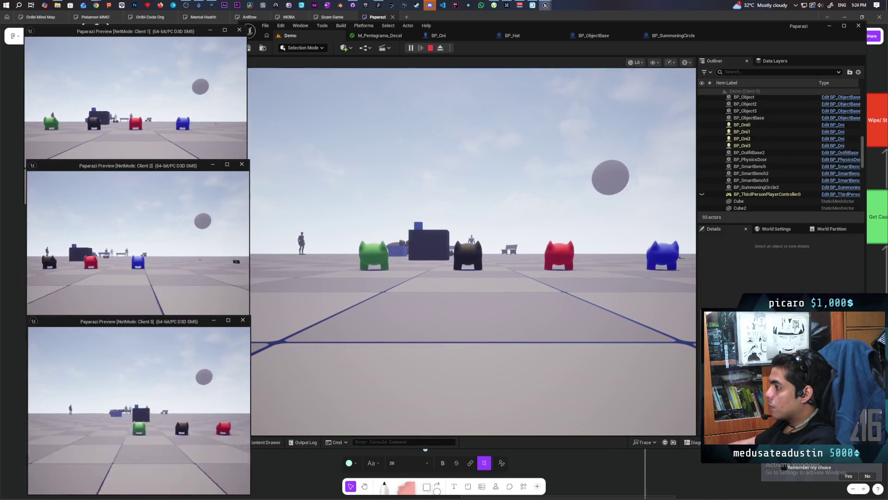
pyautogui.press('w')
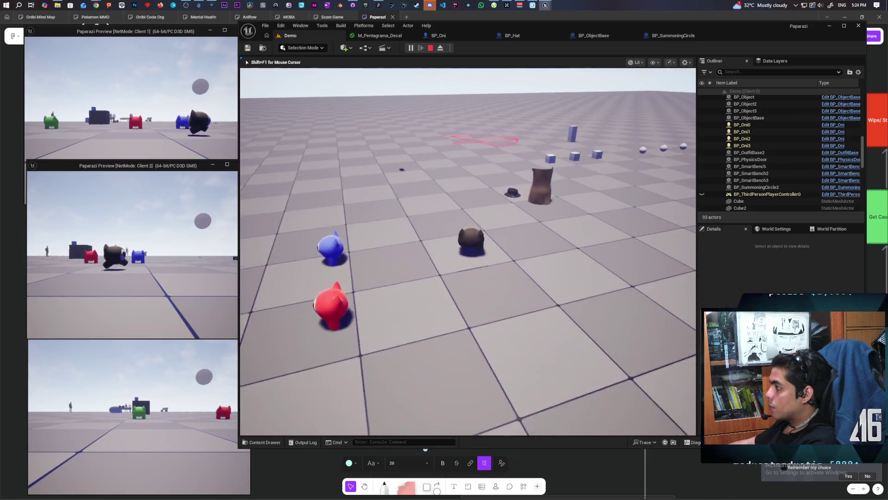
pyautogui.press('w')
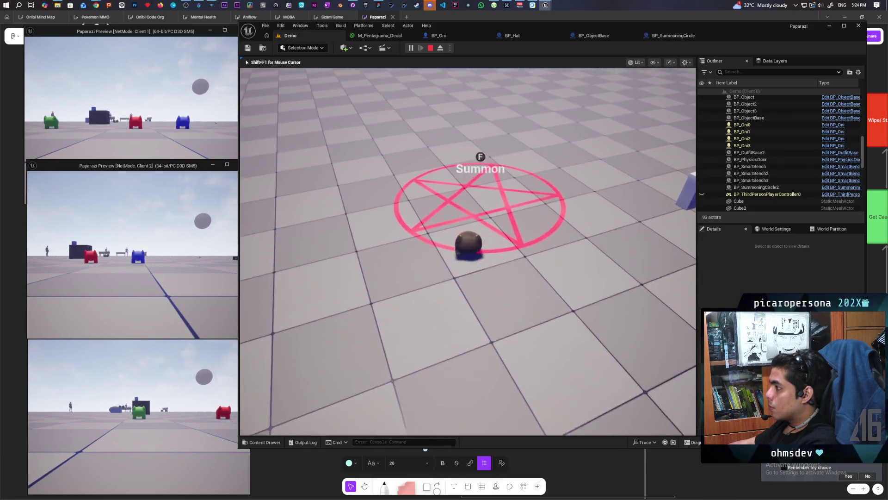
pyautogui.press('f')
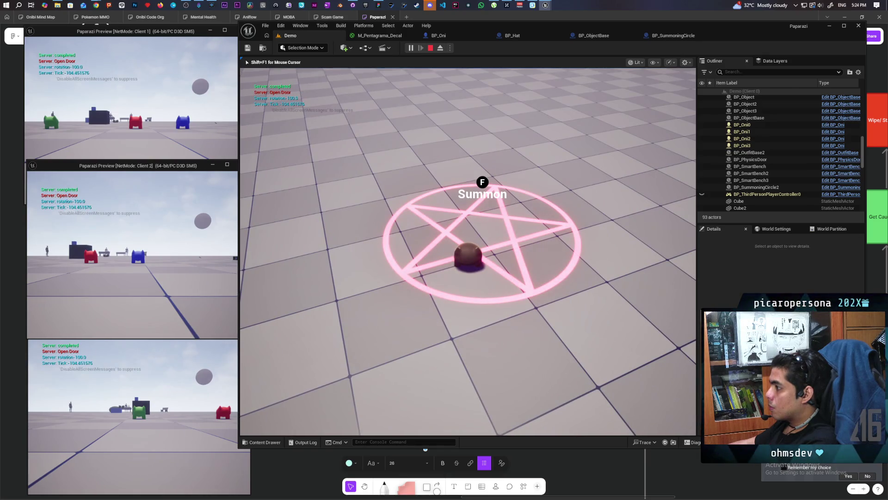
pyautogui.press('f')
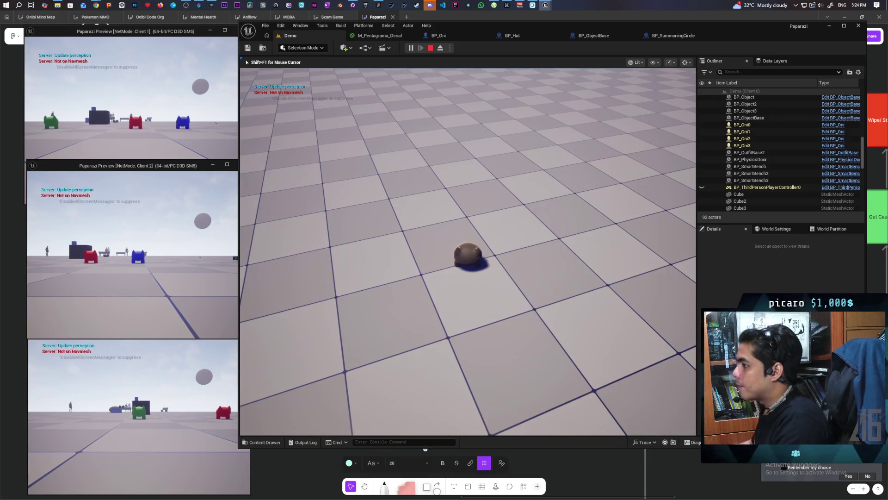
pyautogui.press('Escape')
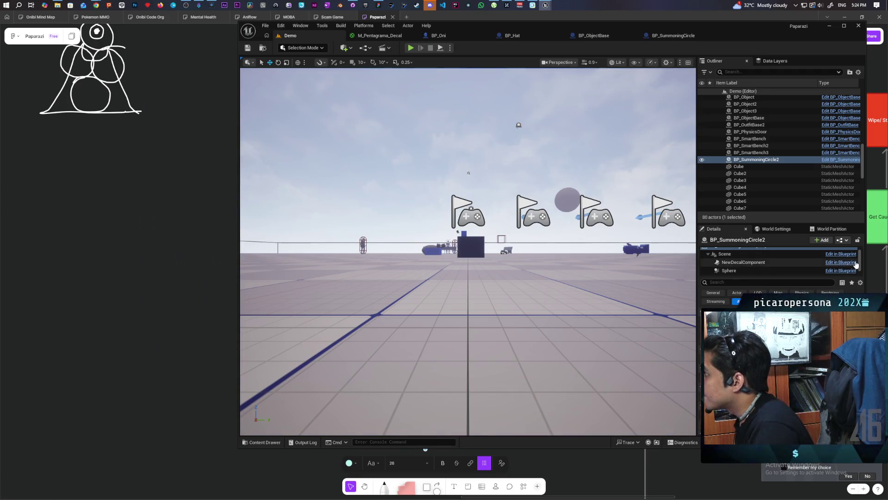
# Return to the BP_SummoningCircle graph and pan across the node groups near Event Interact
pyautogui.click(663, 35)
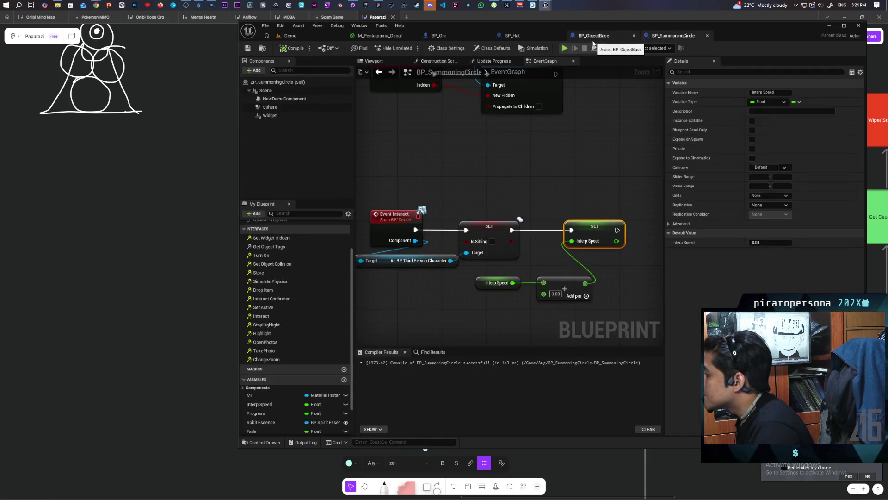
pyautogui.scroll(-4, 483, 165)
pyautogui.scroll(4, 482, 165)
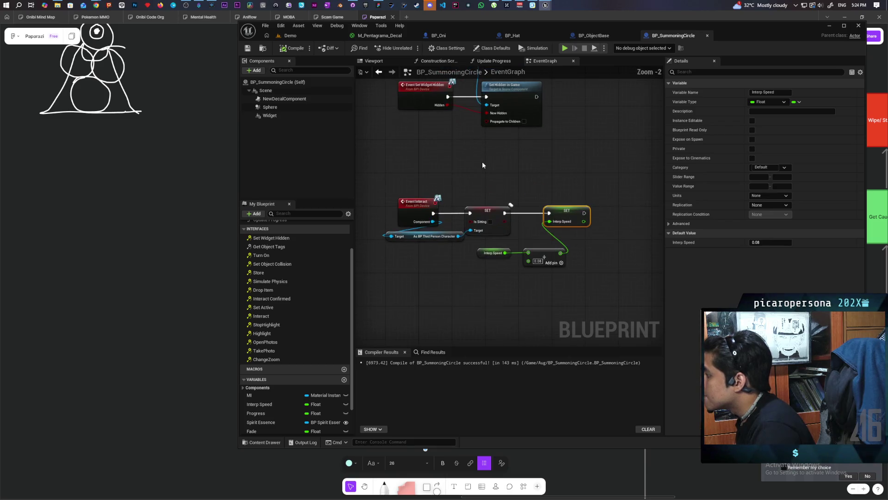
pyautogui.scroll(-4, 477, 150)
pyautogui.moveTo(459, 184); pyautogui.dragTo(461, 229)
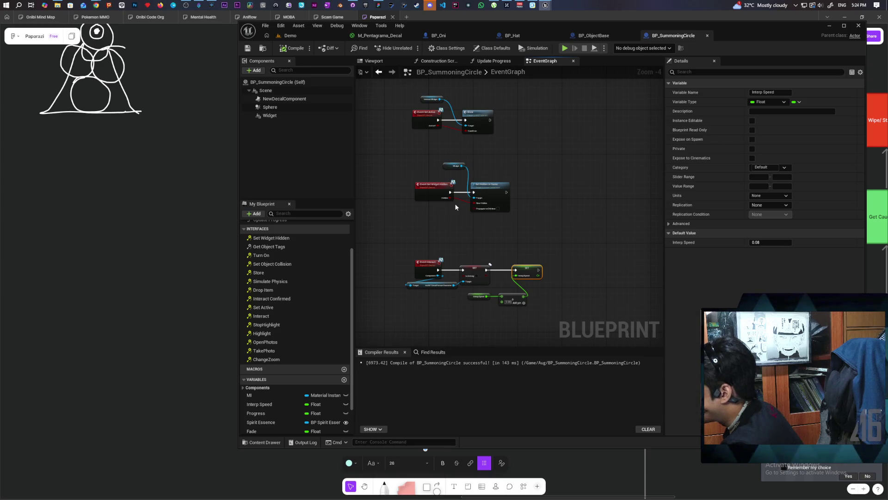
pyautogui.scroll(2, 456, 207)
pyautogui.scroll(-2, 455, 208)
pyautogui.moveTo(442, 224)
pyautogui.mouseDown()
pyautogui.moveTo(443, 243)
pyautogui.moveTo(441, 166)
pyautogui.moveTo(434, 246)
pyautogui.mouseUp()
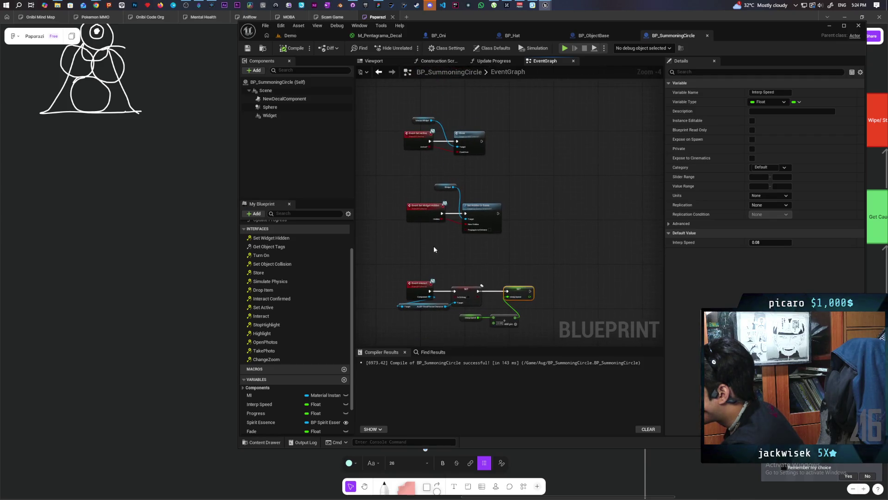
# Select the Set Widget Hidden event's nodes and drop a Widget component reference into the graph
pyautogui.moveTo(412, 177); pyautogui.dragTo(530, 247)
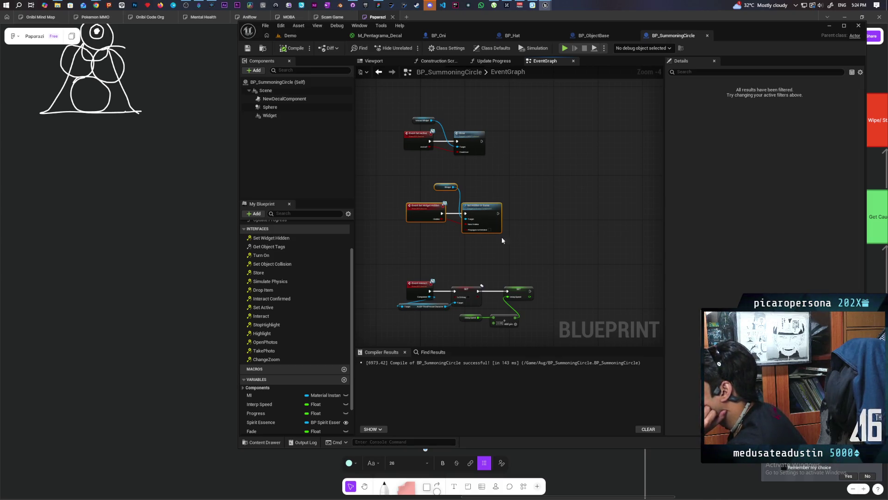
pyautogui.moveTo(274, 117)
pyautogui.mouseDown()
pyautogui.moveTo(546, 305)
pyautogui.moveTo(533, 271)
pyautogui.moveTo(548, 284)
pyautogui.mouseUp()
# Add a Set Visibility node for the Widget component after SET Interp Speed
pyautogui.write('set hidden')
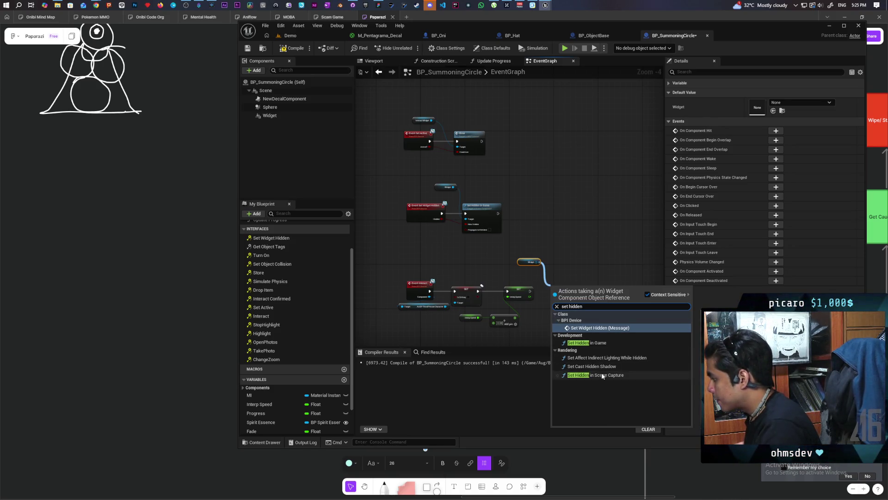
pyautogui.write('visi')
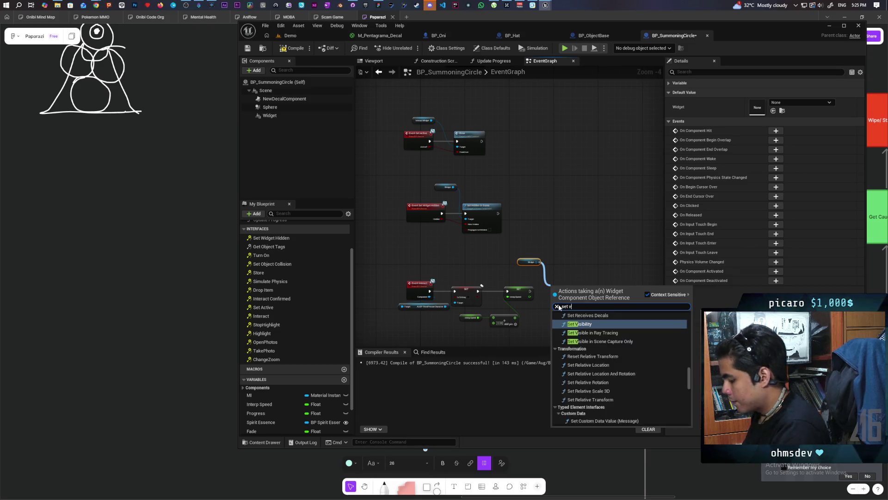
pyautogui.press('Return')
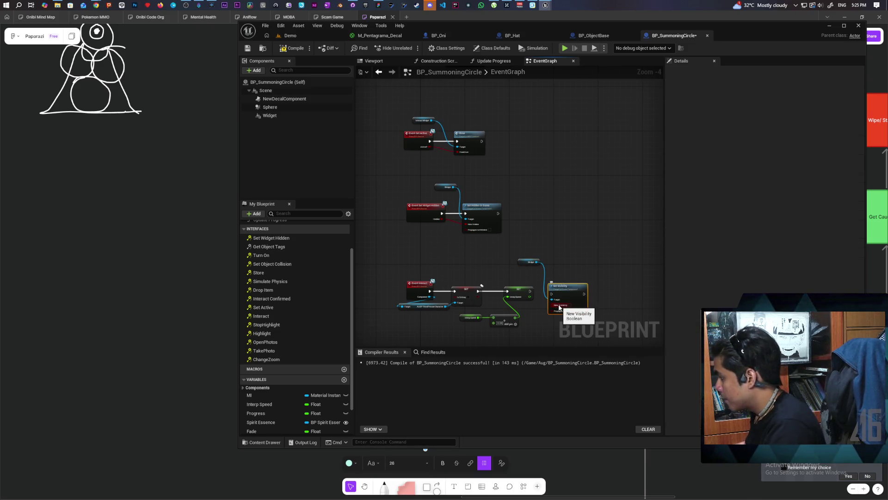
pyautogui.scroll(4, 559, 307)
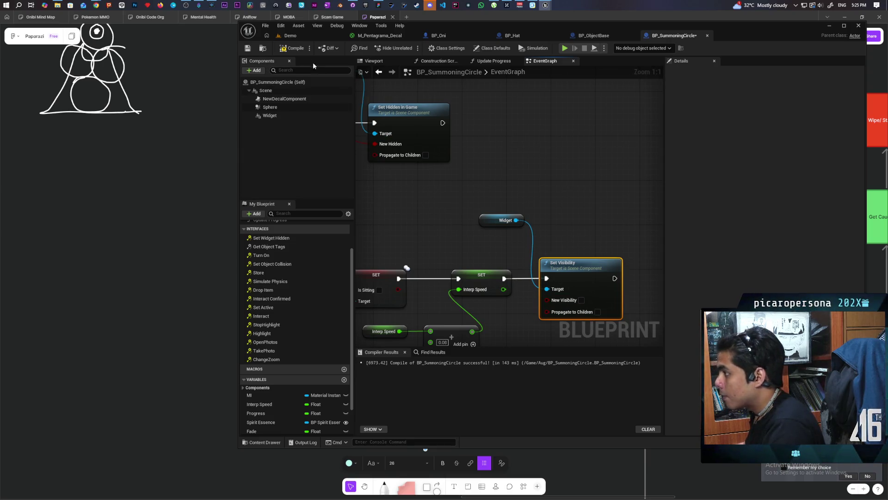
# Save the blueprint and start a multiplayer play session from the Demo level
pyautogui.hotkey('ctrl', 's')
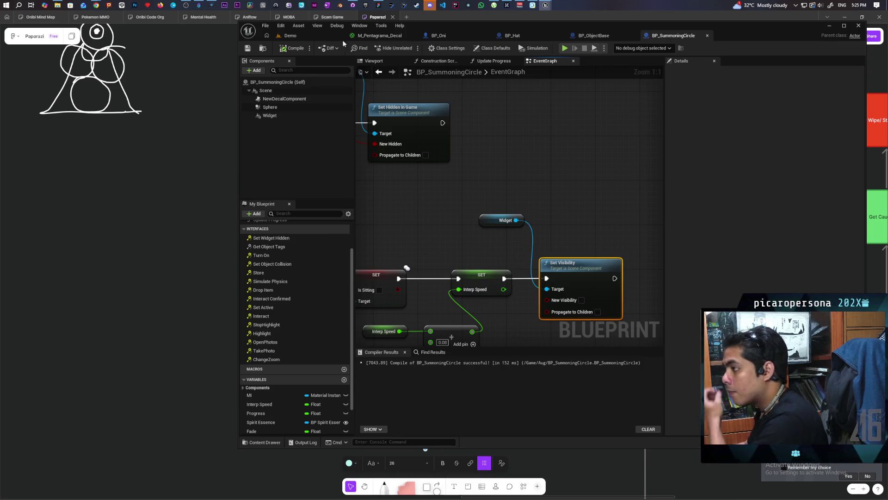
pyautogui.click(339, 36)
pyautogui.hotkey('alt', 'p')
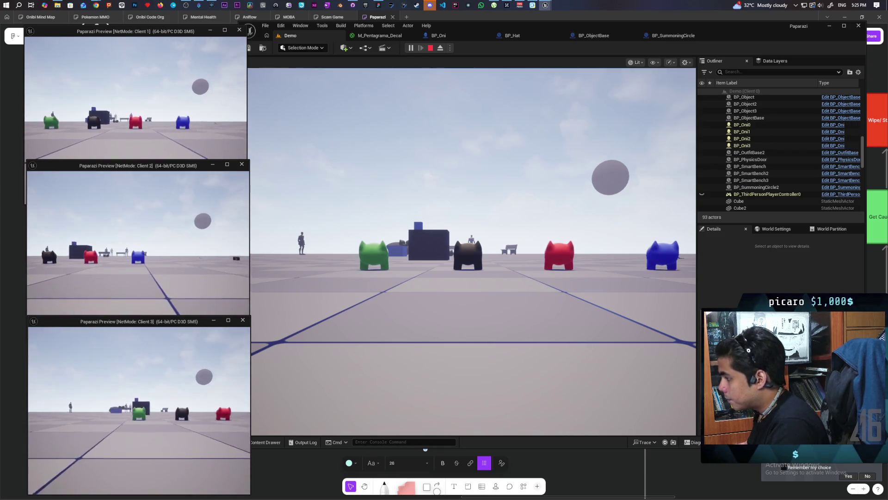
# Walk the character into the summoning circle, then stop the play session
pyautogui.press('w')
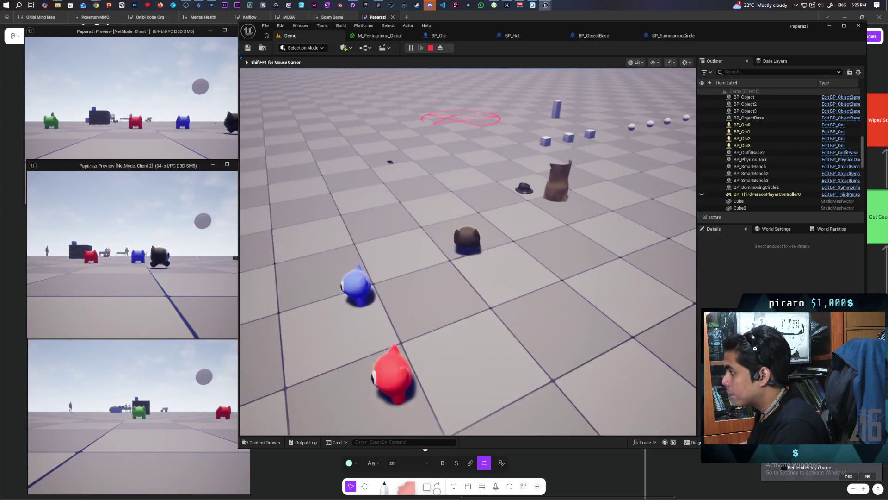
pyautogui.press('w')
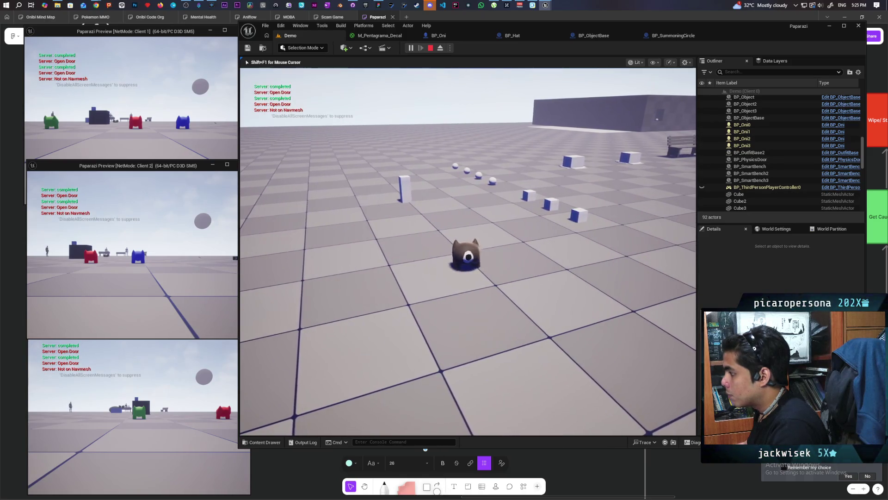
pyautogui.press('Escape')
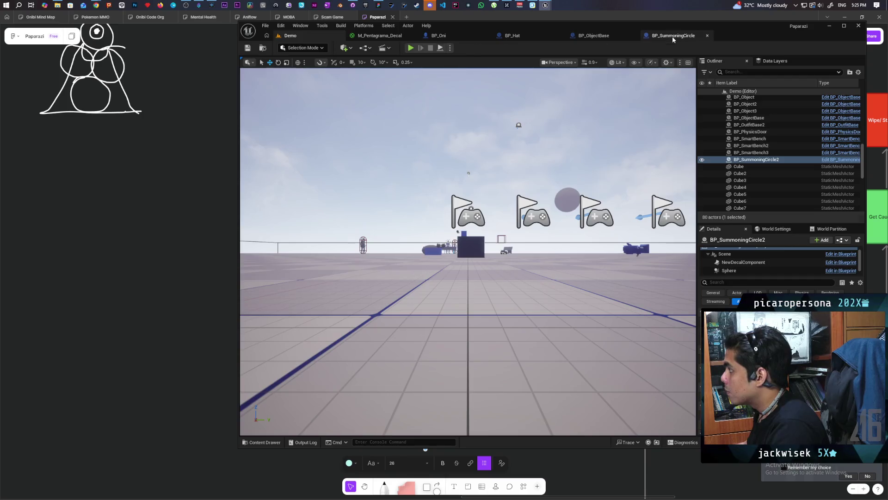
# Check the BP_SummoningCircle graph, then start a three-client play-test from the Demo level
pyautogui.click(673, 36)
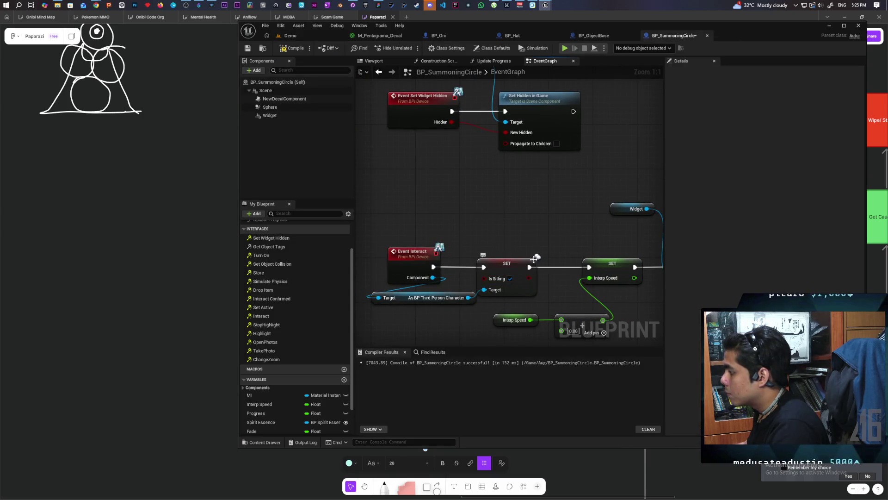
pyautogui.click(304, 36)
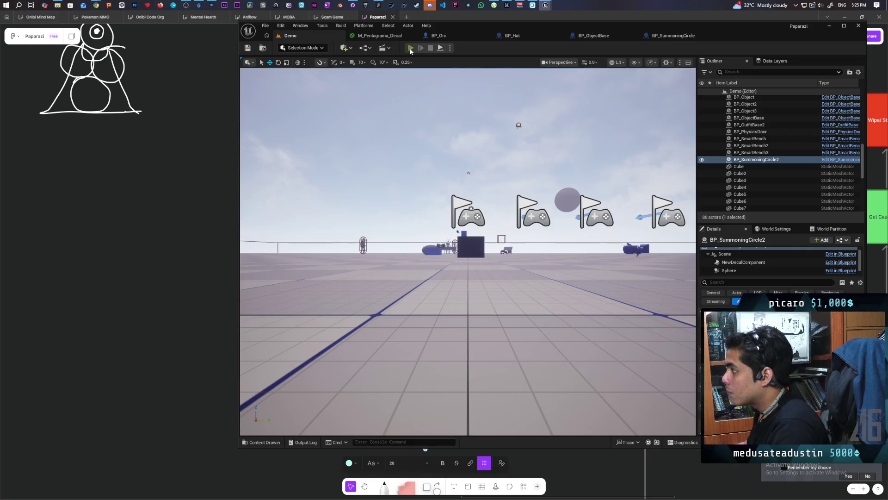
pyautogui.hotkey('alt', 'p')
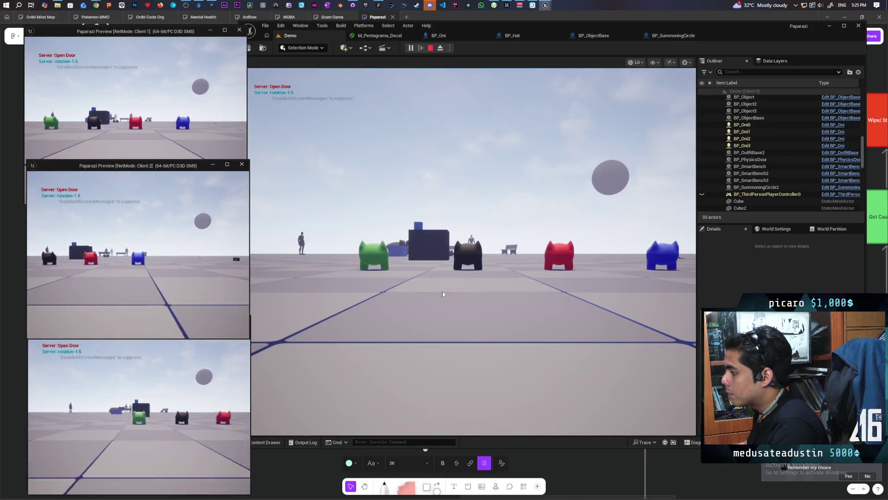
pyautogui.click(442, 291)
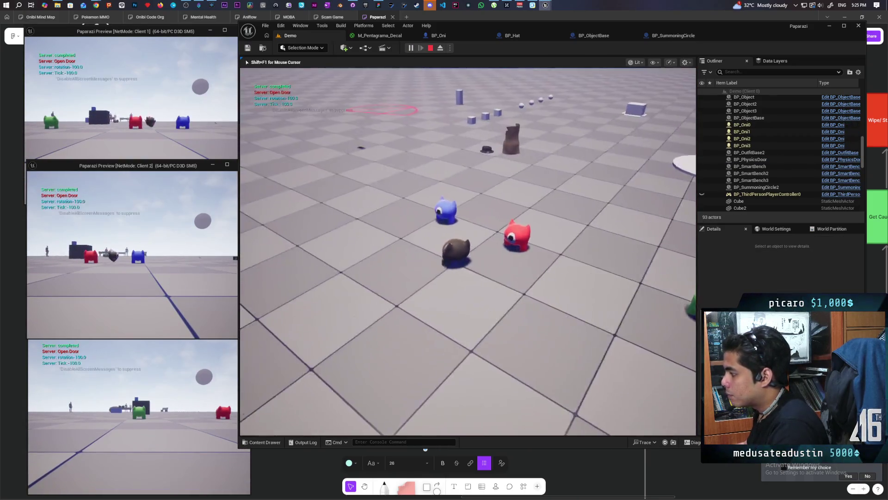
# Walk the raccoon into the pentagram, then past the coloured Onis and the mannequin platform
pyautogui.press('w')
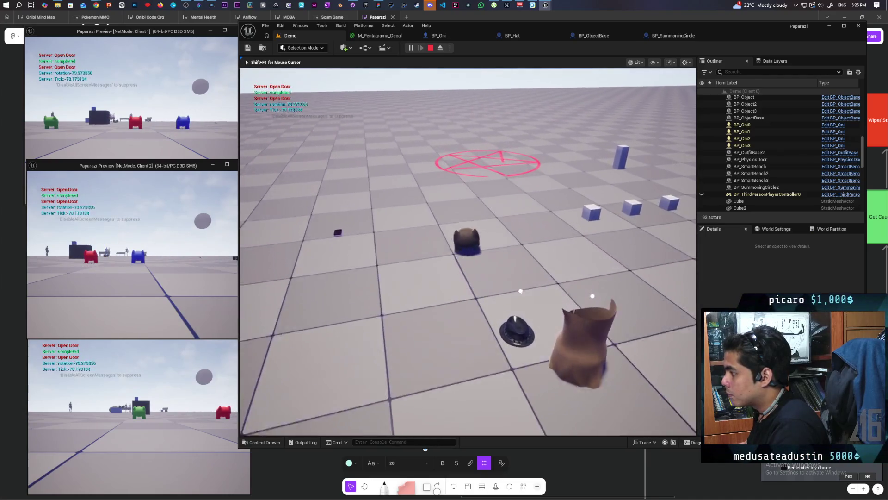
pyautogui.press('w')
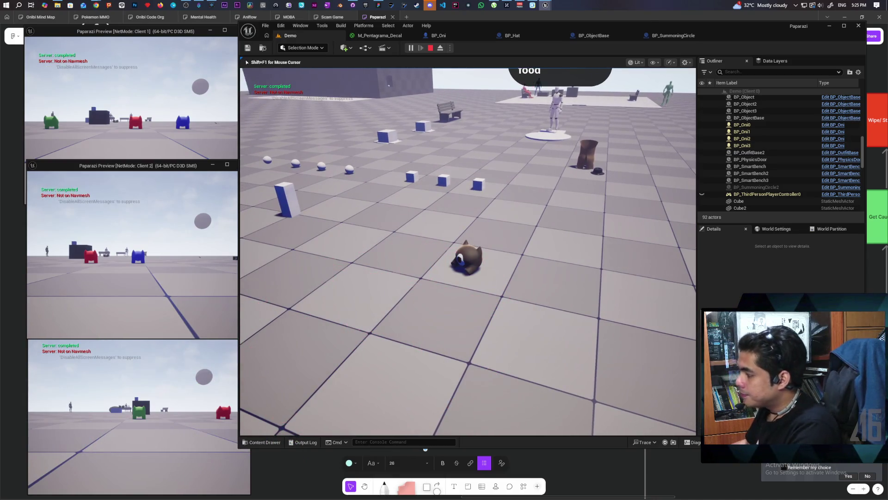
pyautogui.press('w')
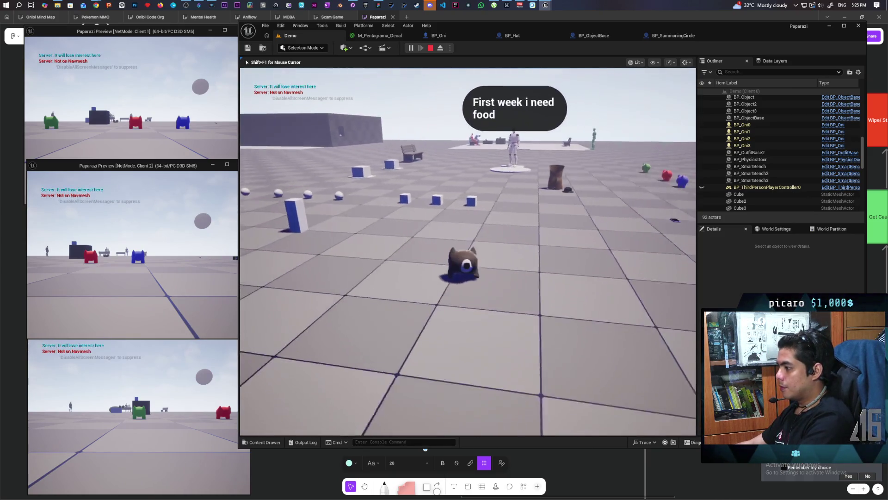
pyautogui.press('w')
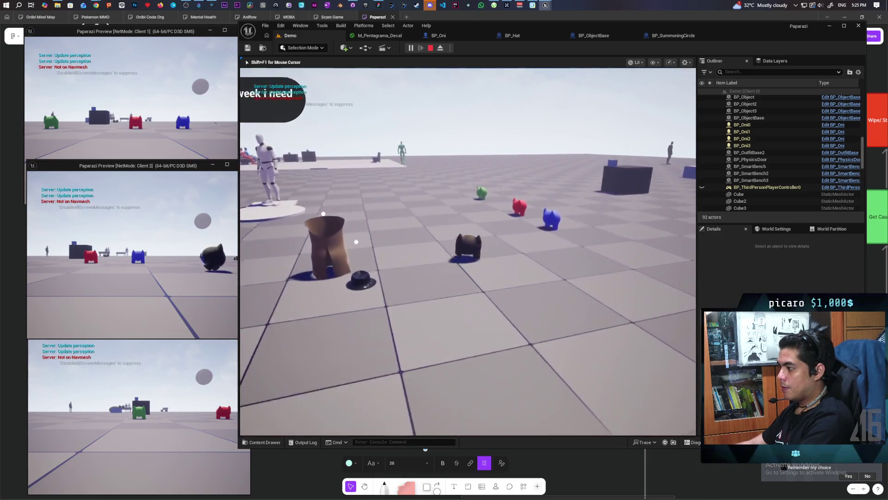
pyautogui.press('w')
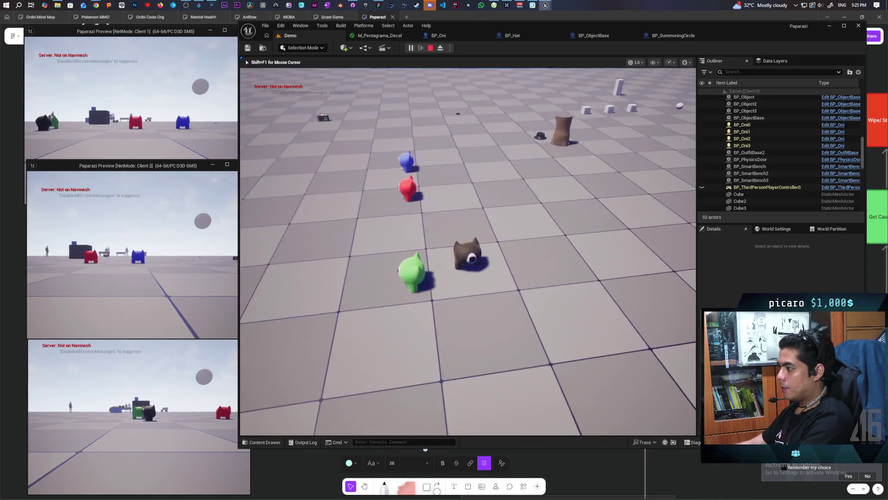
pyautogui.press('w')
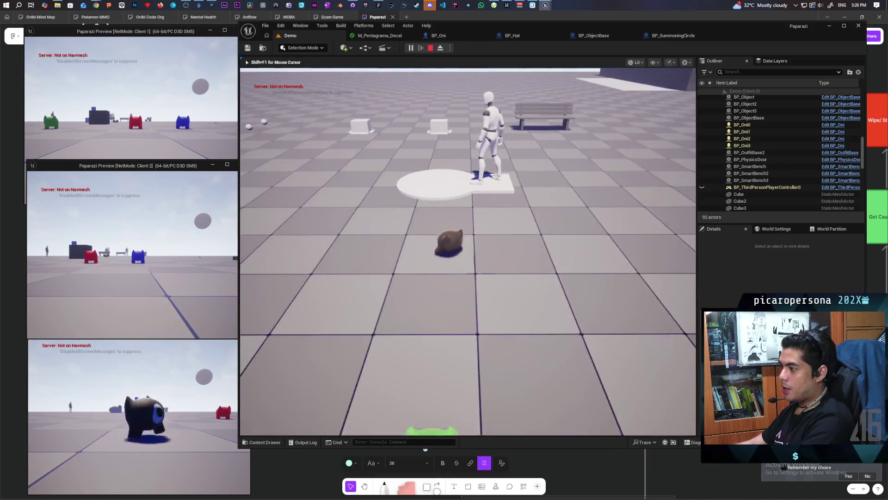
pyautogui.press('w')
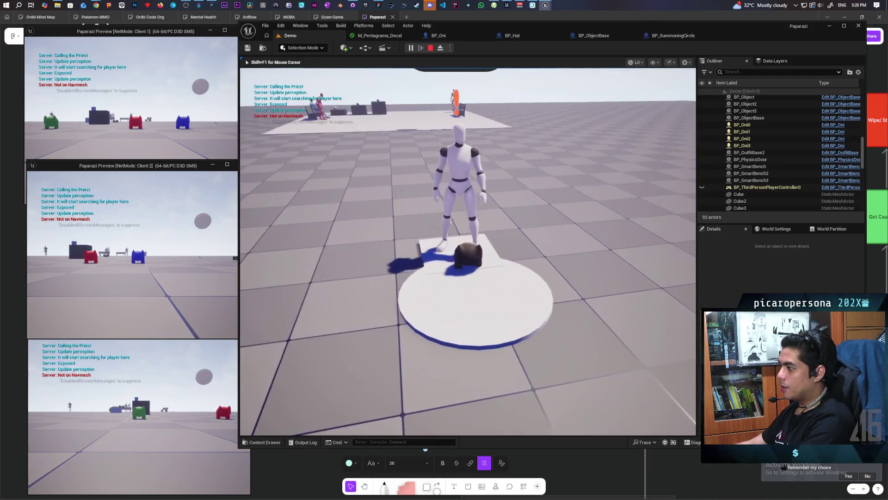
pyautogui.press('w')
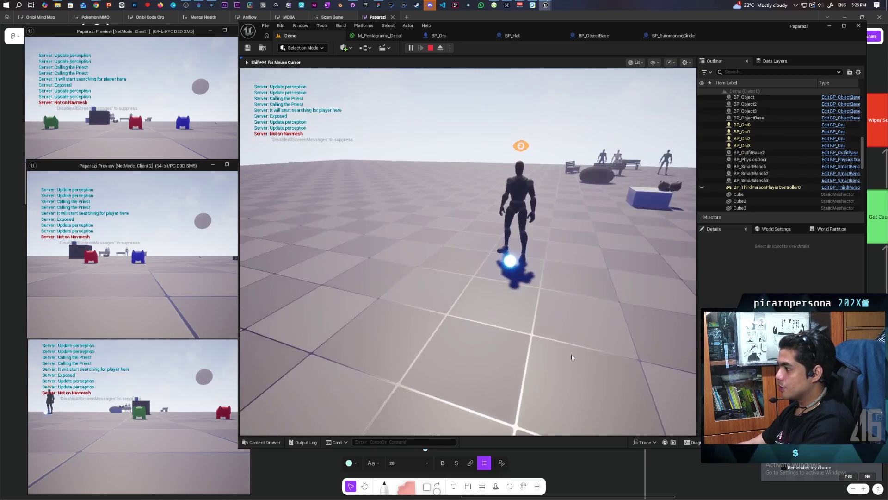
# Switch control to Client 1 and move its character toward the blue object
pyautogui.hotkey('shift', 'F1')
pyautogui.click(168, 139)
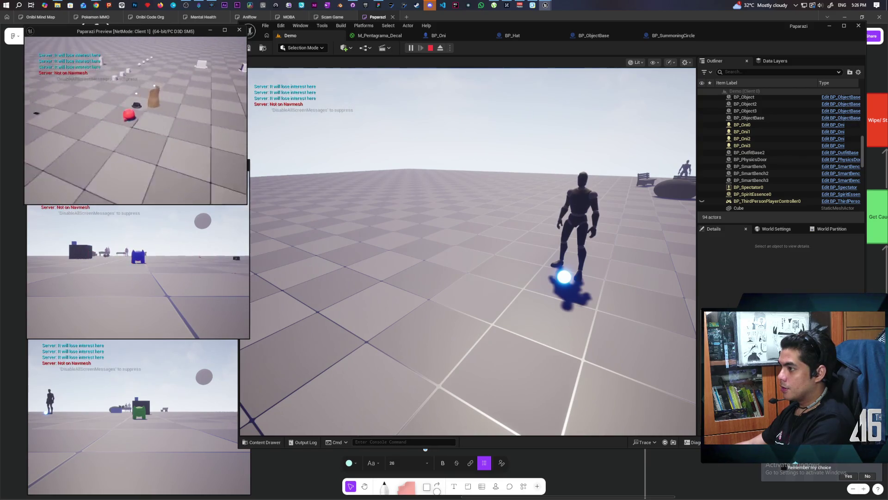
pyautogui.press('w')
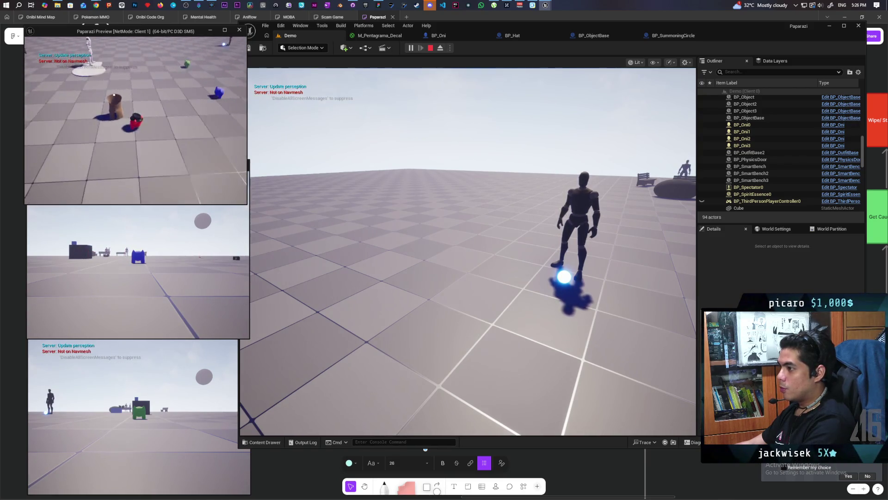
pyautogui.press('w')
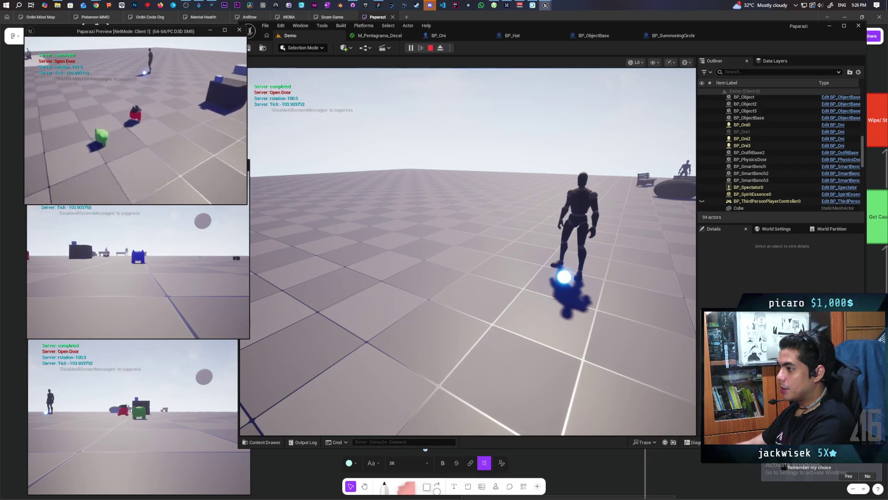
# Put a disguise on Client 1's head, trigger the F Spirit interaction, and bring up the handheld camera
pyautogui.press('w')
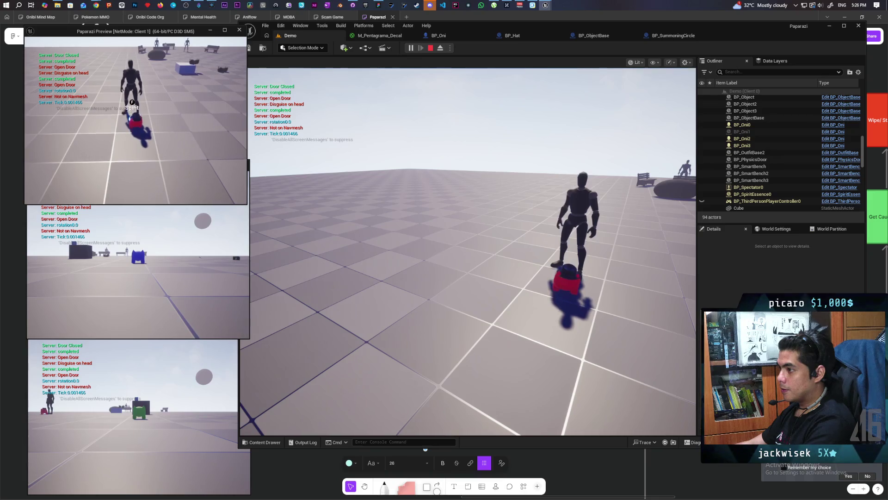
pyautogui.press('f')
pyautogui.press('w')
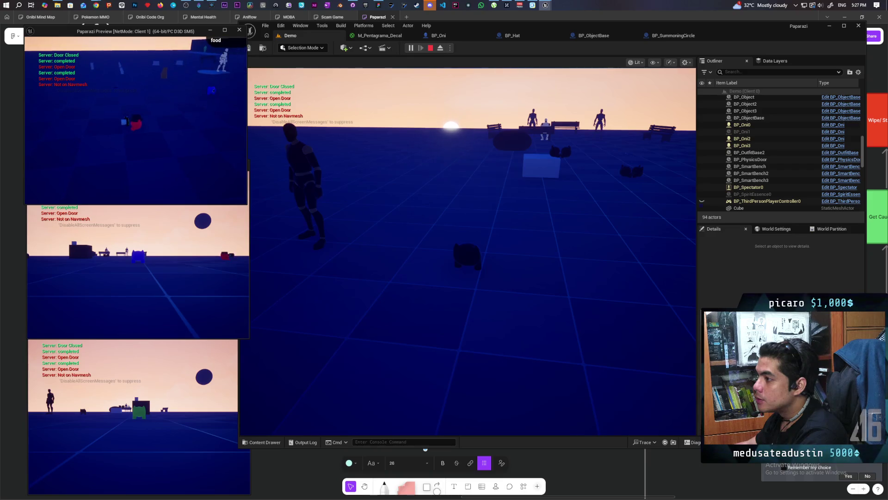
pyautogui.press('e')
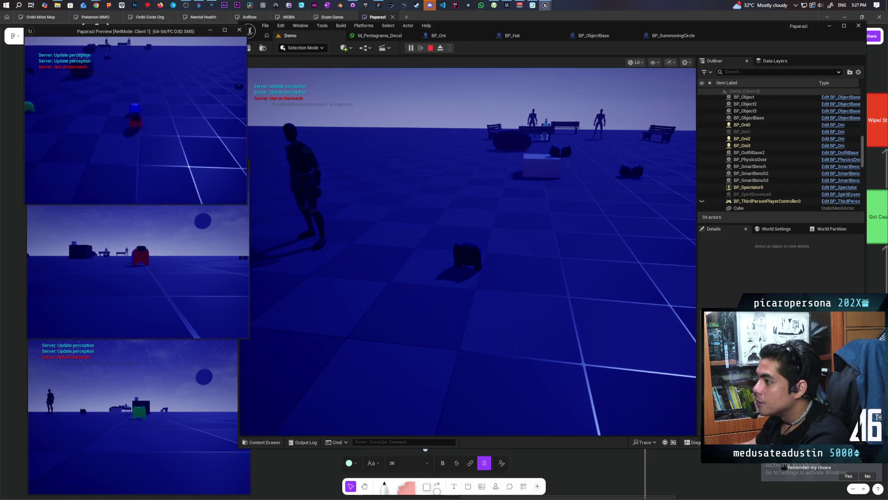
# As Client 2, wear and then drop the green hat disguise, then move Client 1 onward
pyautogui.click(185, 157)
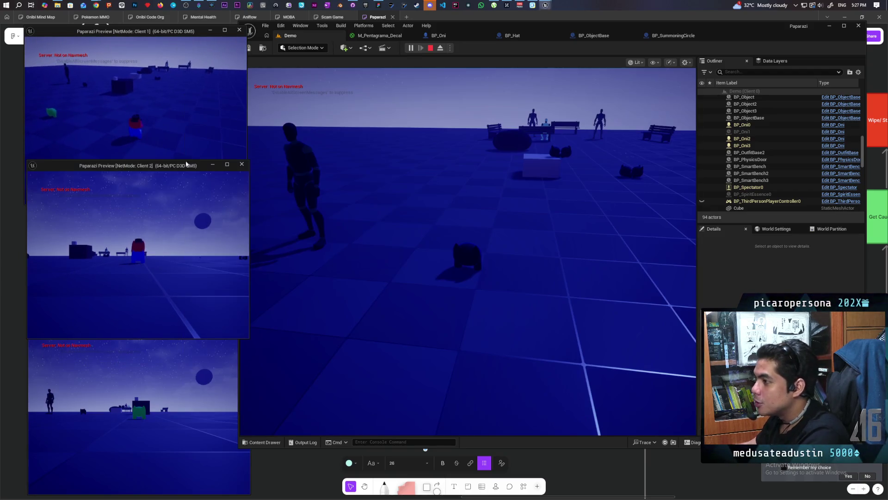
pyautogui.press('e')
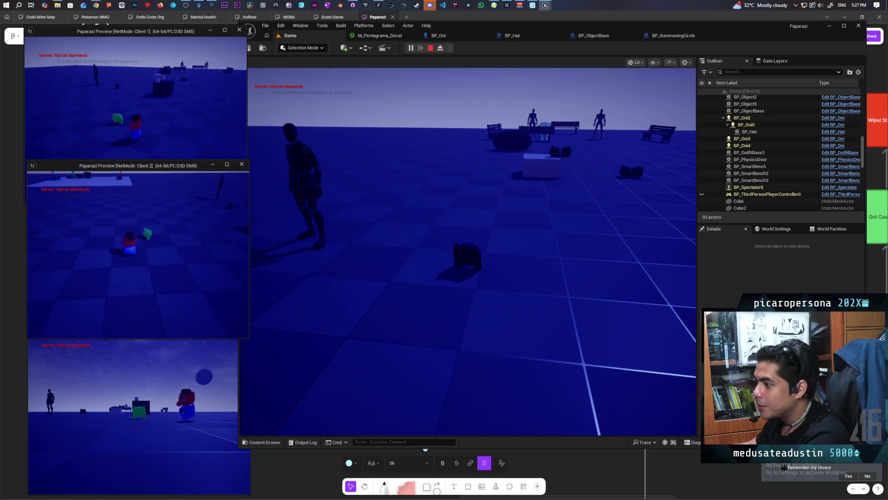
pyautogui.press('e')
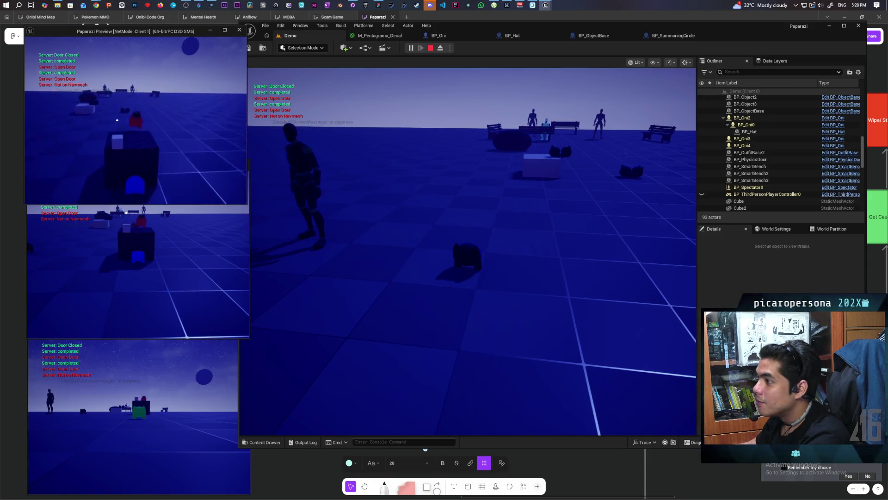
pyautogui.press('w')
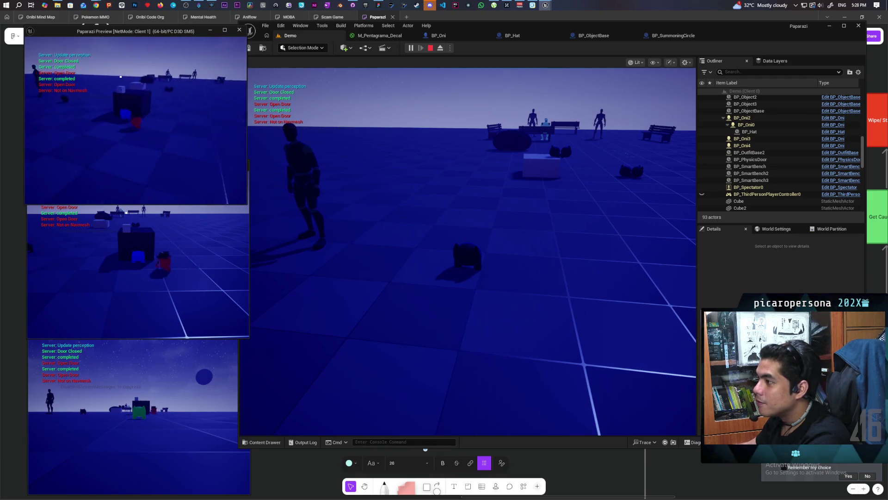
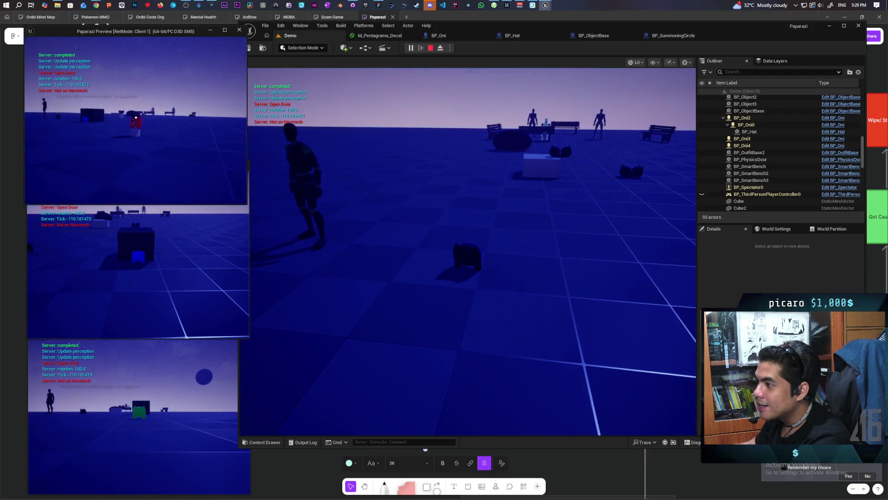
# Play as the main client until the glowing summoning circle appears, then switch to the Client 2 window
pyautogui.click(463, 254)
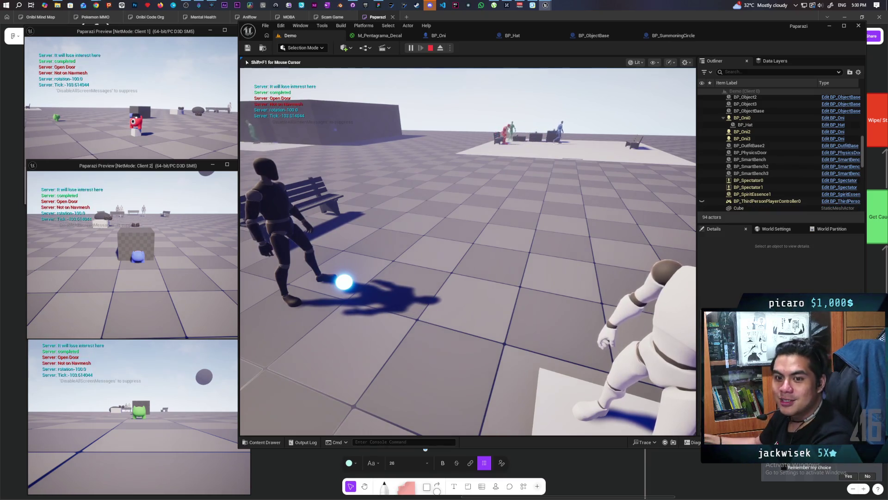
pyautogui.hotkey('alt', 'Tab')
# Watch the pentagram resummon from the Client 1 window and main viewport, then stop the play session
pyautogui.click(224, 143)
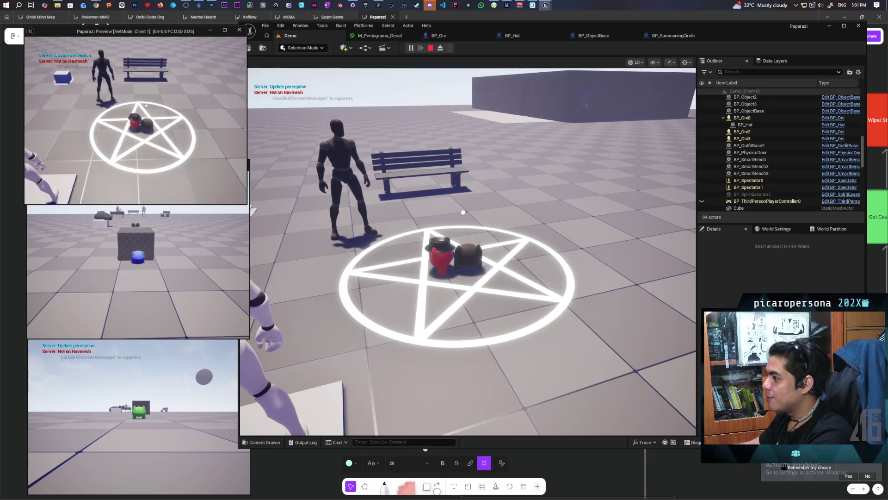
pyautogui.click(456, 204)
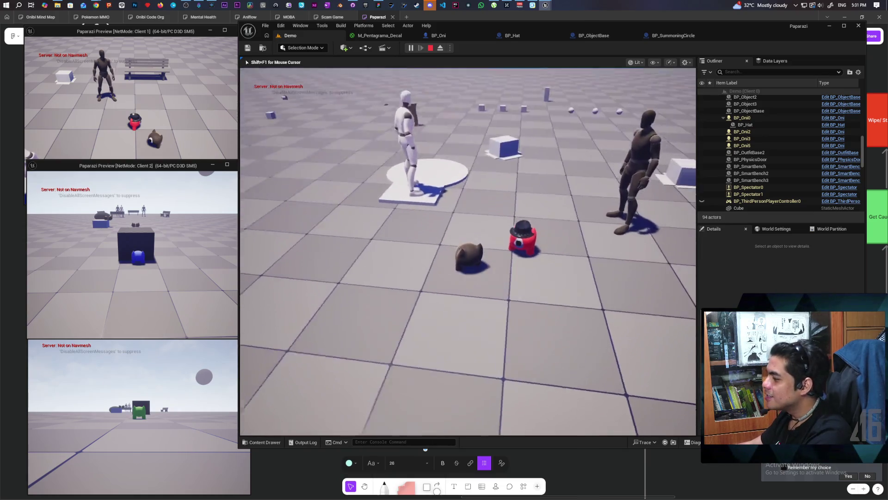
pyautogui.press('Escape')
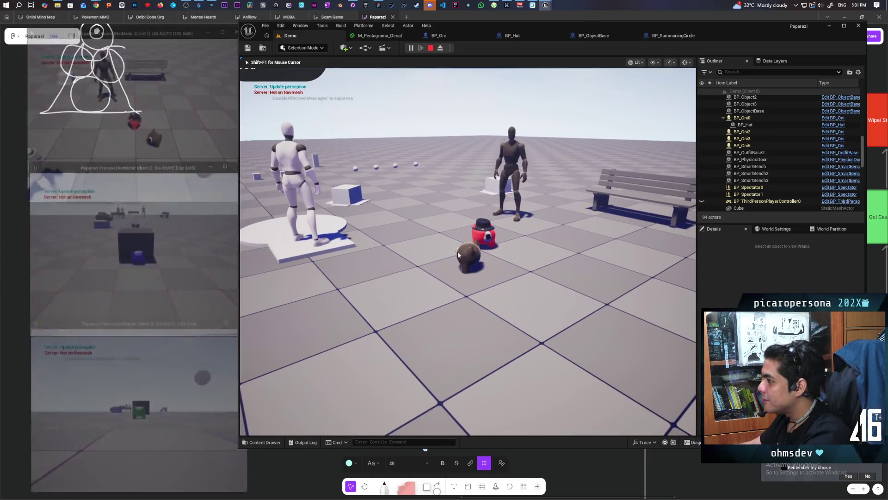
# Restart the multiplayer test, walk the character onto the pink pentagram and trigger Summon with F
pyautogui.hotkey('alt', 'p')
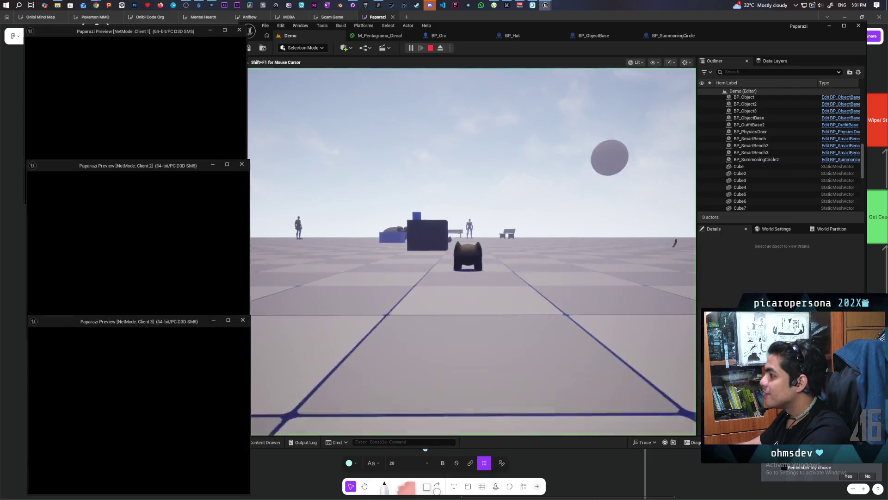
pyautogui.click(323, 252)
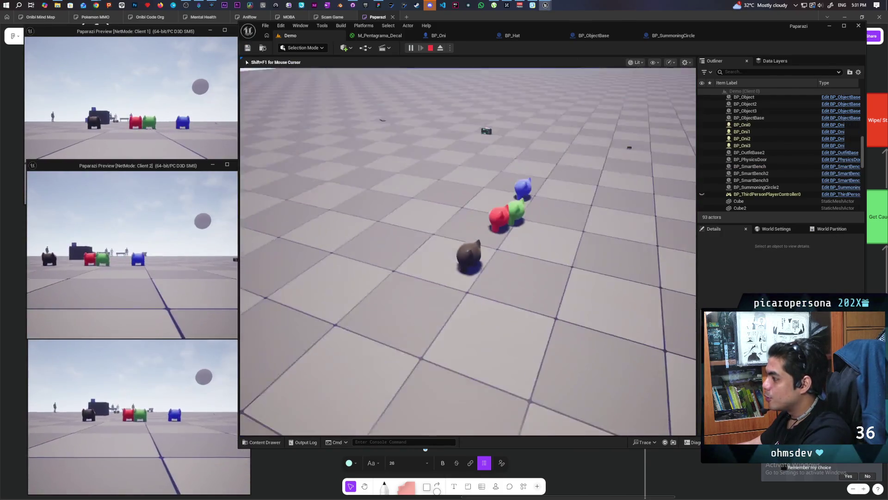
pyautogui.press('w')
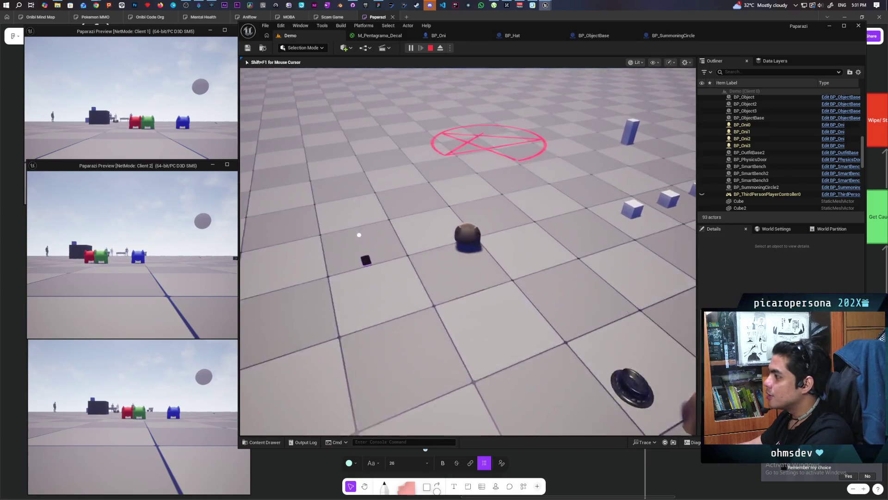
pyautogui.press('w')
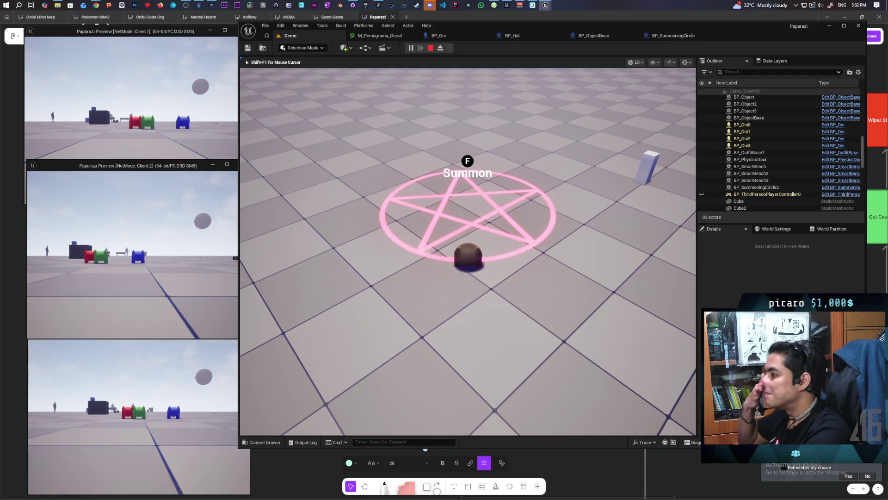
pyautogui.press('f')
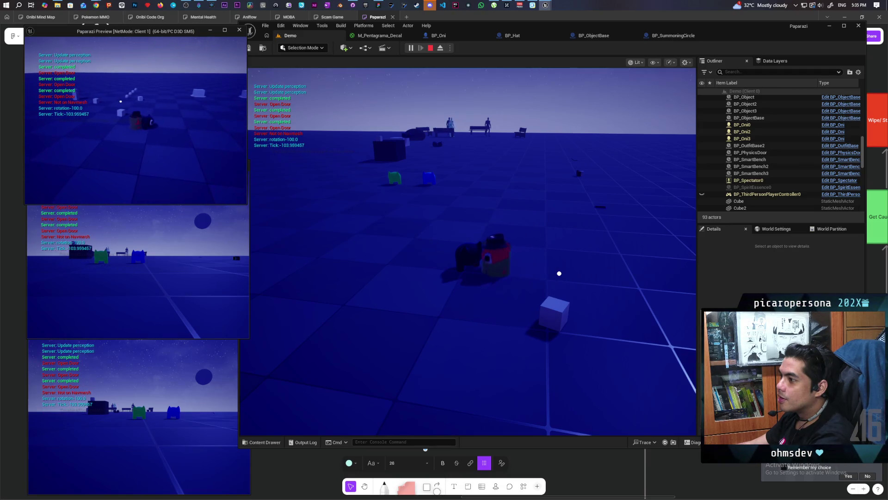
# Cycle the character through four disguises, then end the play session and bring up the Genshin launcher
pyautogui.click(518, 118)
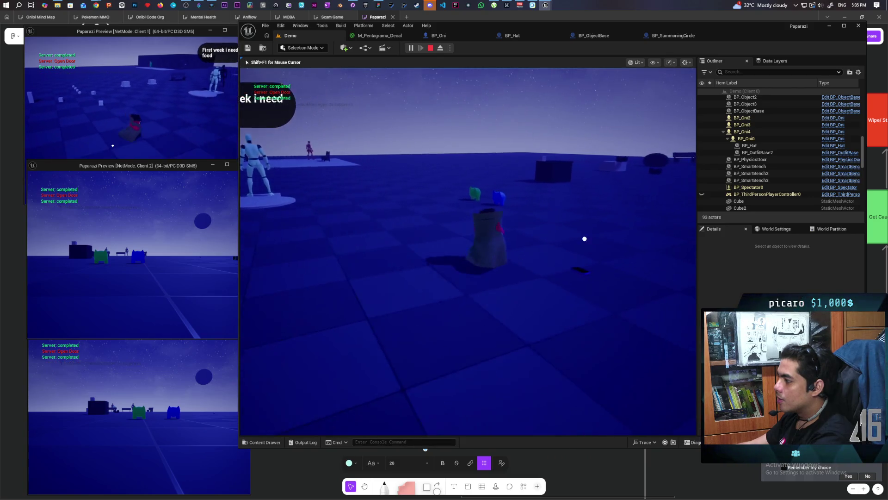
pyautogui.press('e')
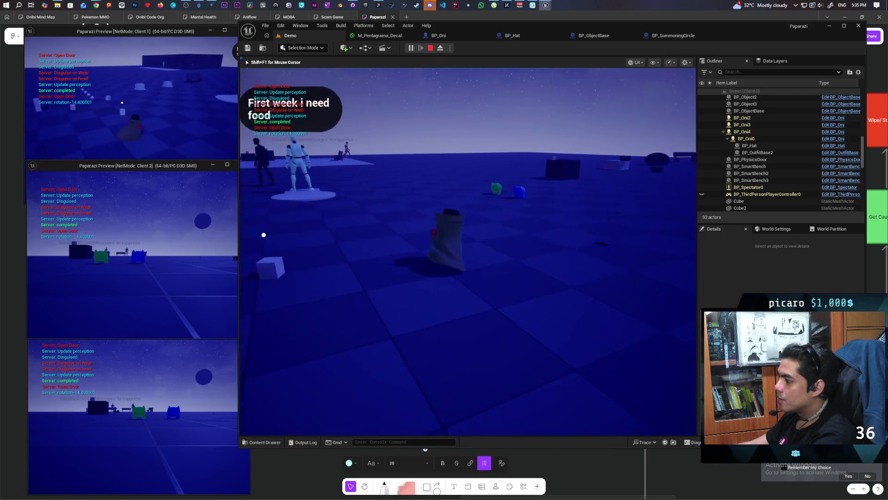
pyautogui.press('e')
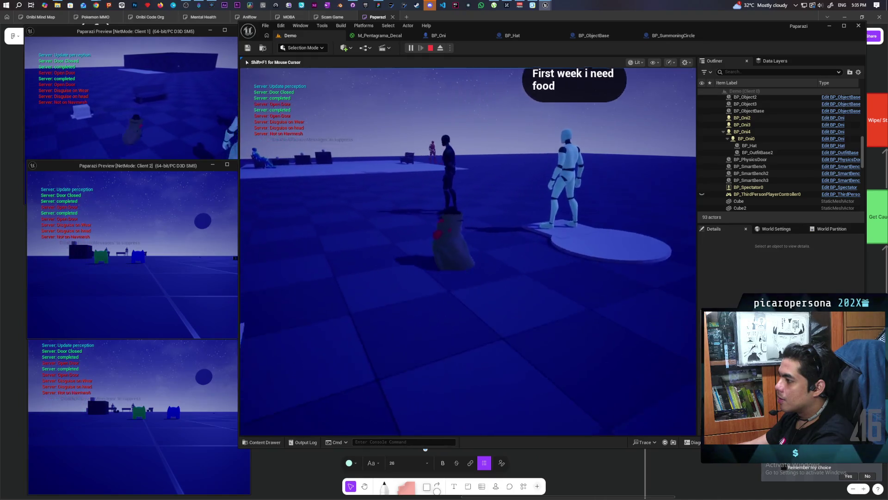
pyautogui.press('e')
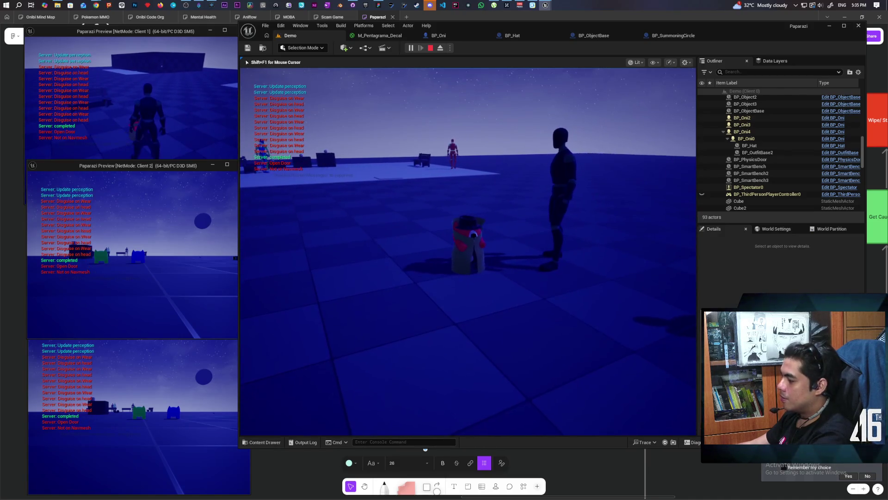
pyautogui.press('e')
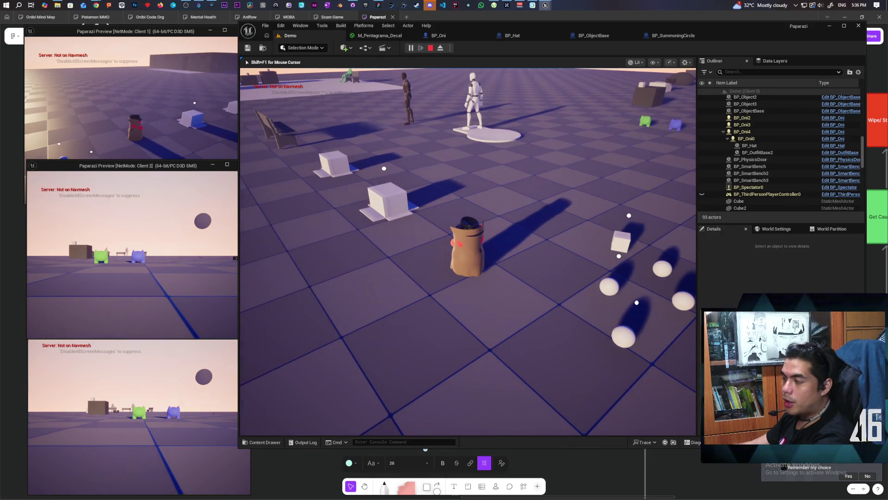
pyautogui.press('Escape')
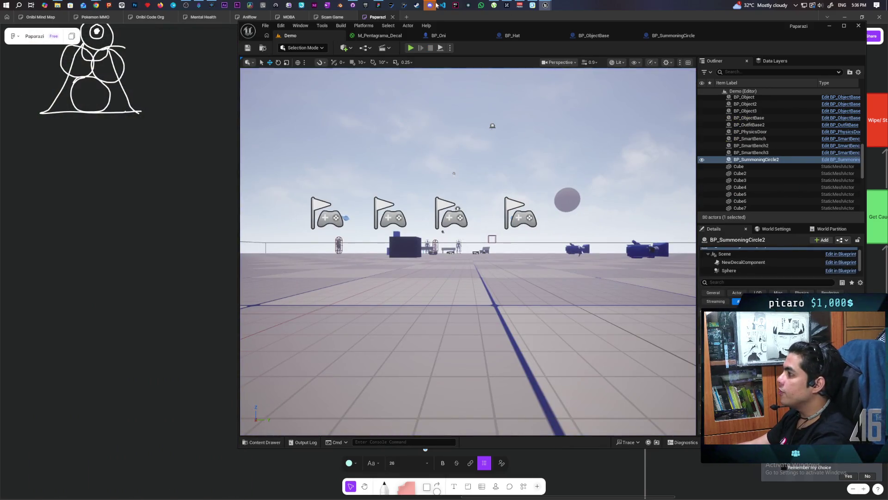
pyautogui.click(533, 6)
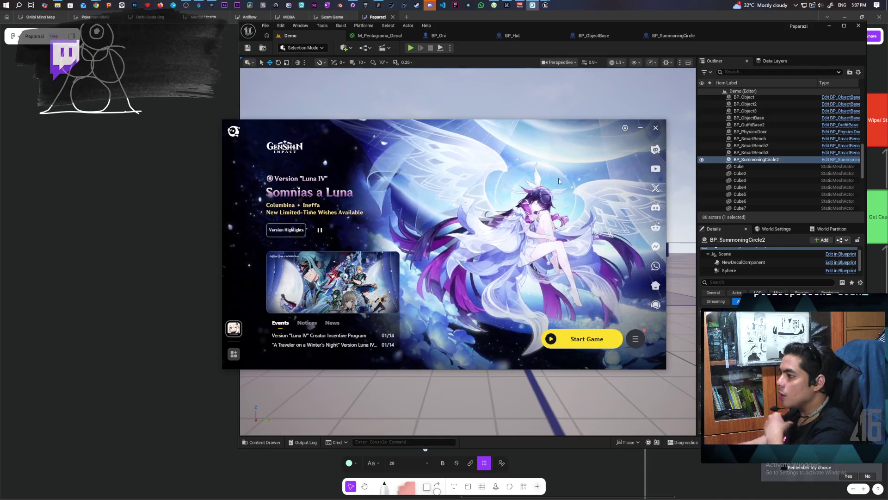
# Move the launcher window lower and advance its event banner to the next slide
pyautogui.moveTo(504, 130)
pyautogui.mouseDown()
pyautogui.moveTo(502, 190)
pyautogui.moveTo(504, 123)
pyautogui.moveTo(524, 133)
pyautogui.mouseUp()
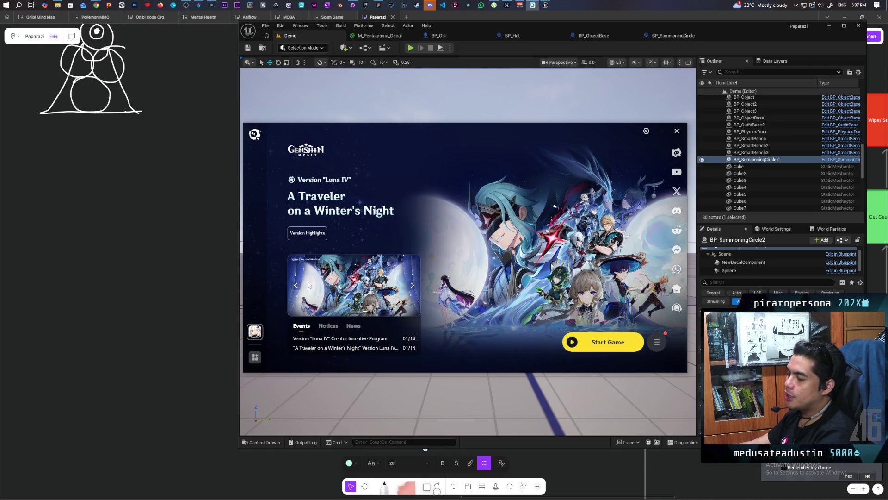
pyautogui.click(413, 285)
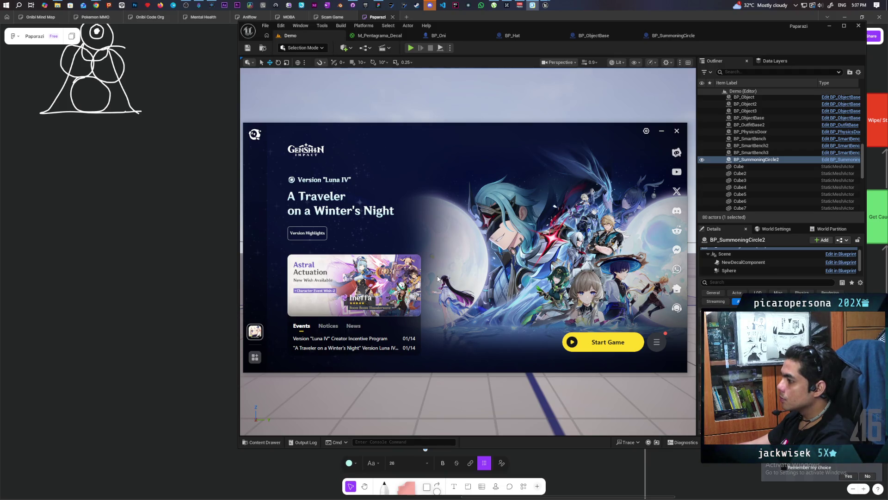
# Back in Unreal, open the TestHTML level from the Content > Aug folder
pyautogui.click(486, 47)
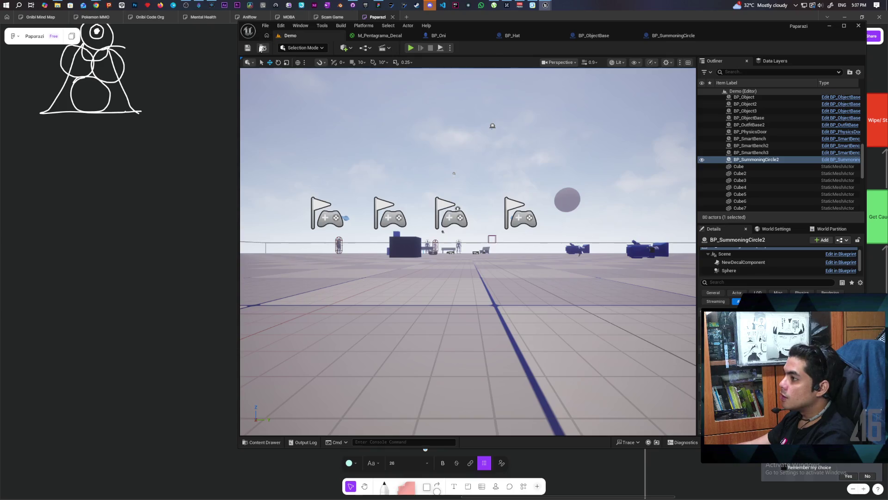
pyautogui.click(261, 48)
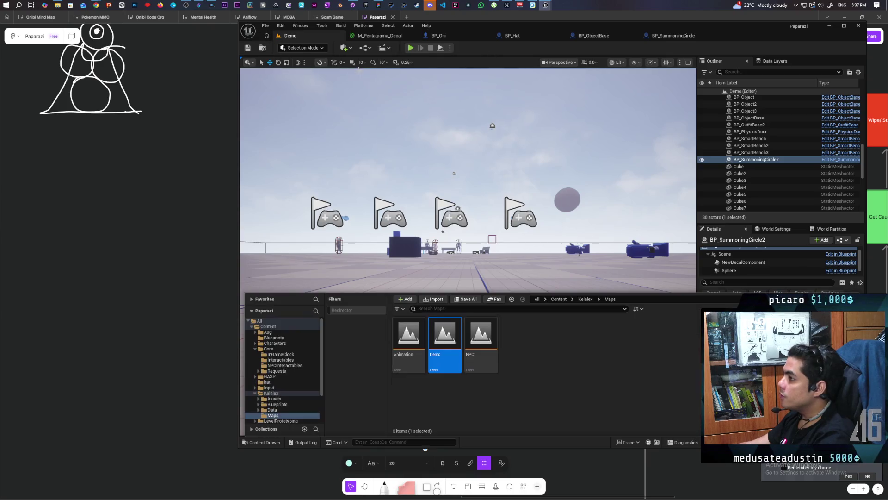
pyautogui.click(559, 299)
pyautogui.doubleClick(409, 343)
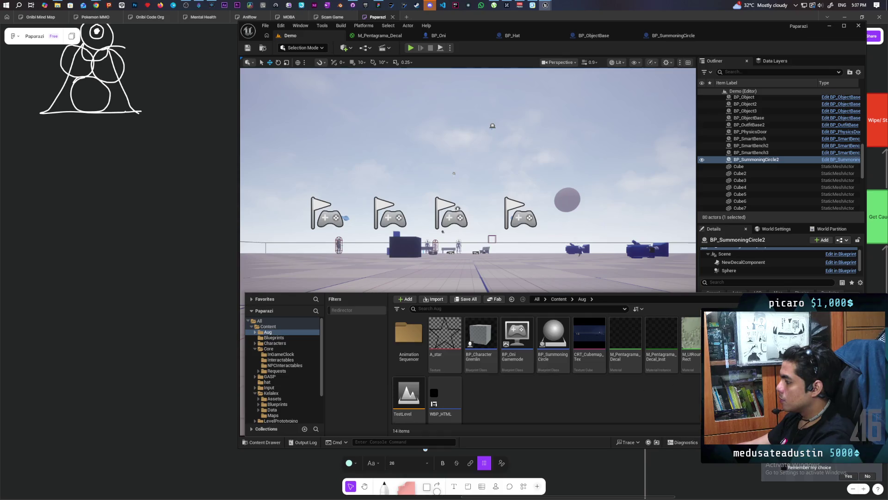
pyautogui.doubleClick(409, 393)
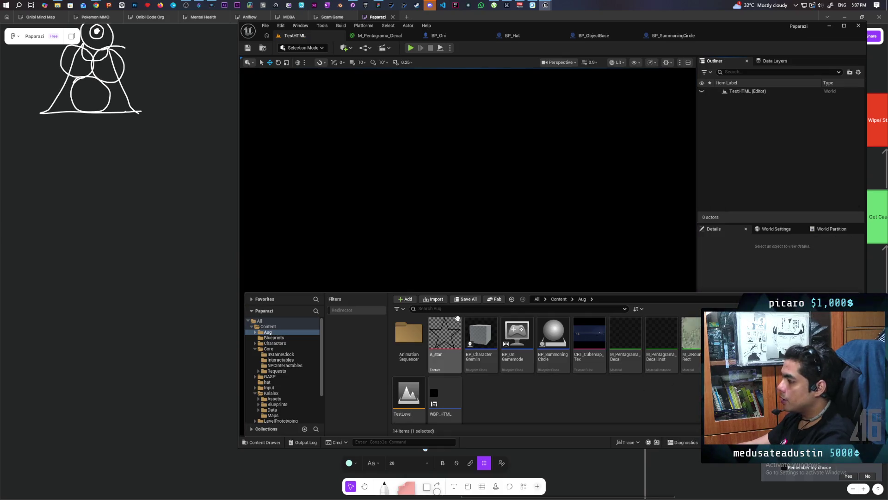
# Set the number of players to 1 and launch the game as a standalone window
pyautogui.click(450, 49)
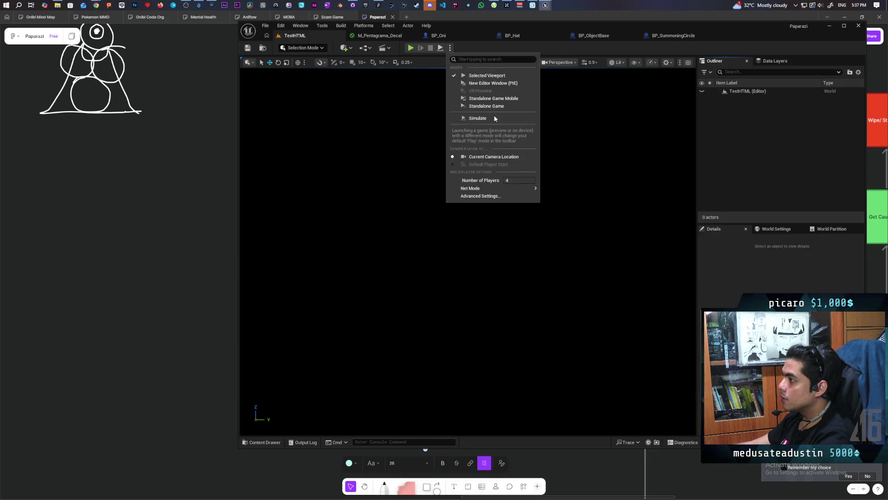
pyautogui.click(511, 179)
pyautogui.write('1')
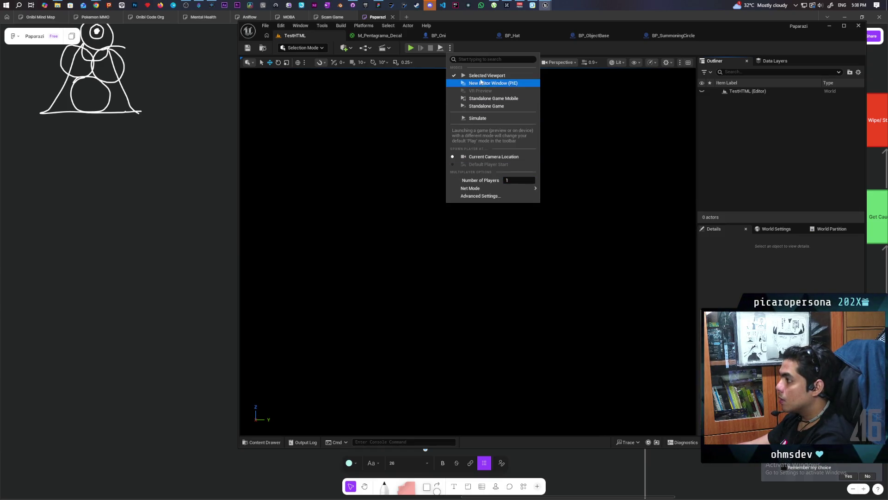
pyautogui.click(481, 106)
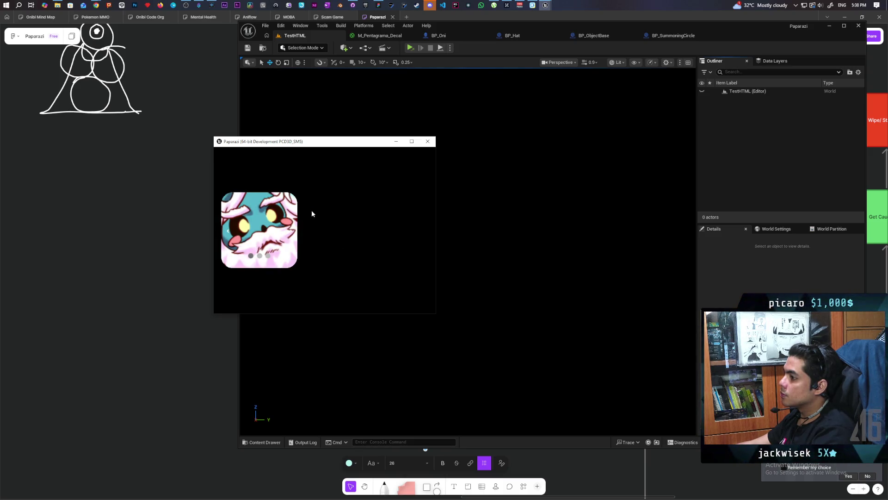
# Page through every slide of the image carousel, then bring up the browser with the video
pyautogui.click(283, 225)
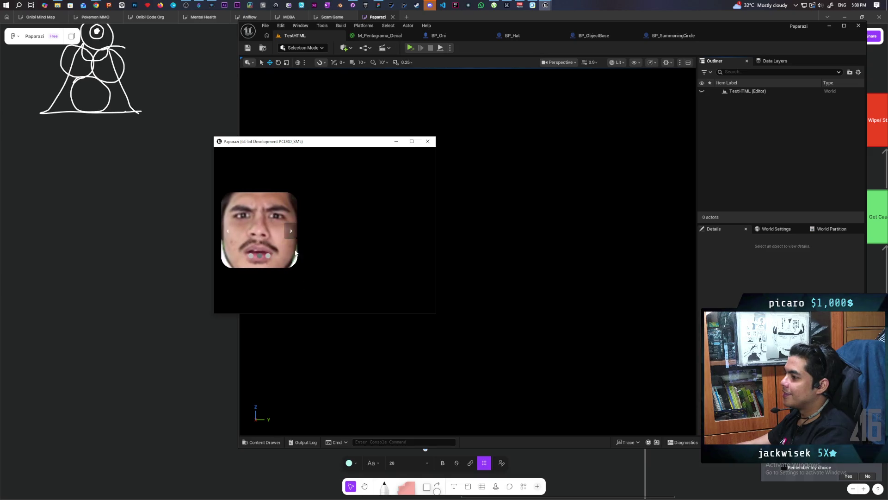
pyautogui.click(251, 255)
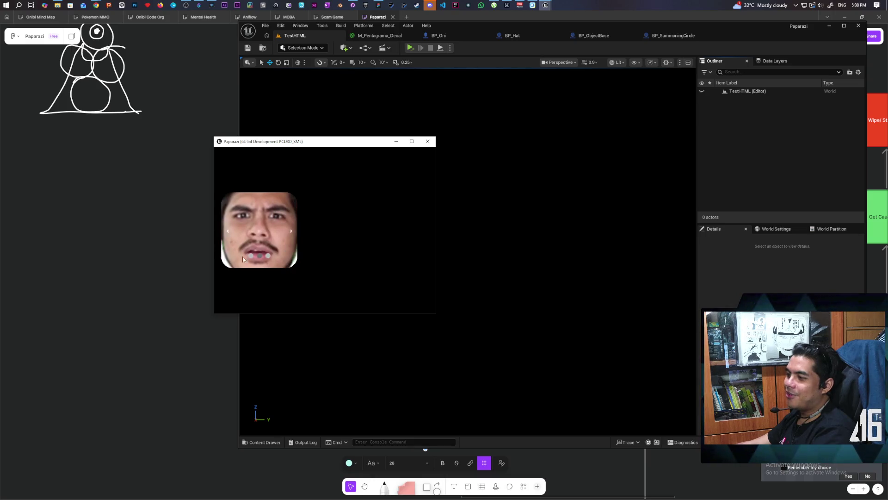
pyautogui.click(289, 227)
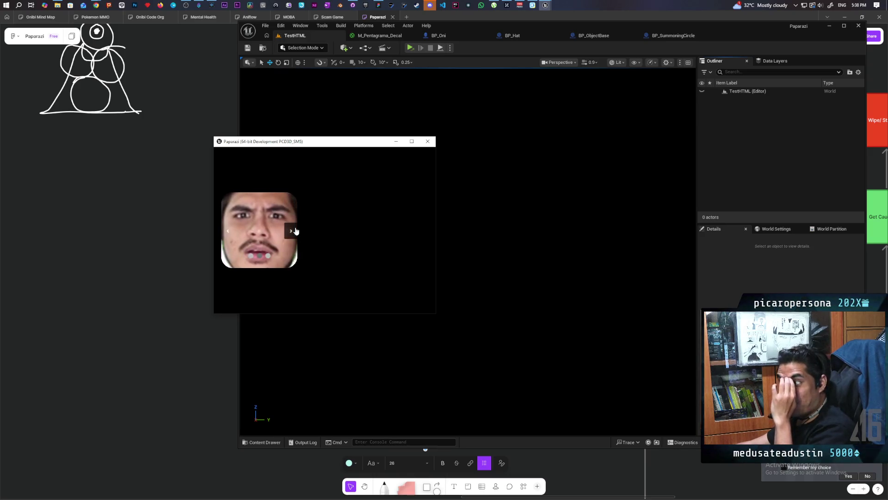
pyautogui.click(291, 230)
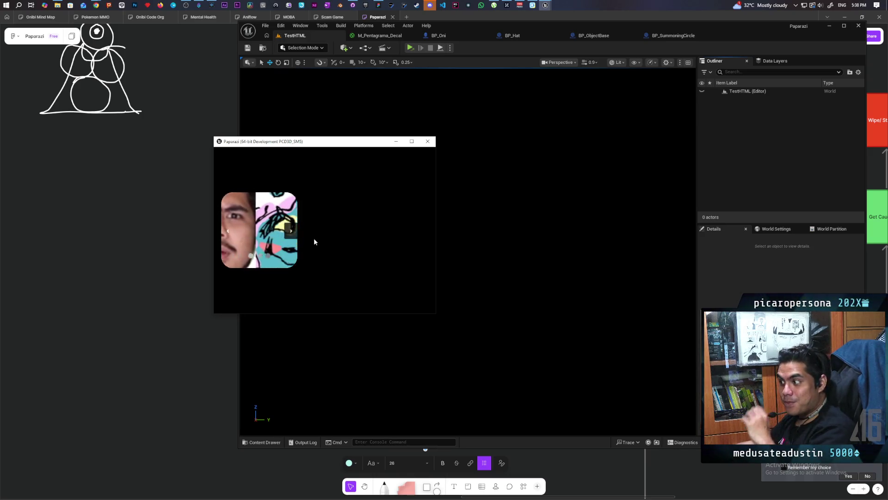
pyautogui.click(291, 230)
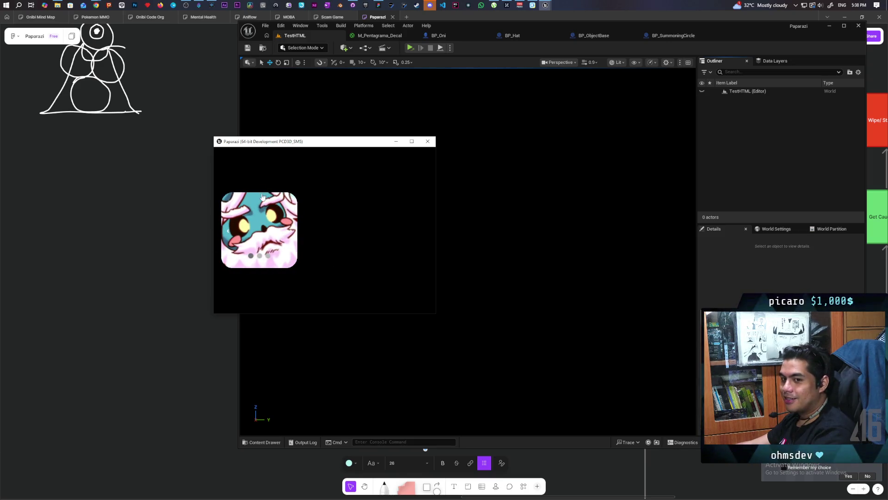
pyautogui.click(291, 231)
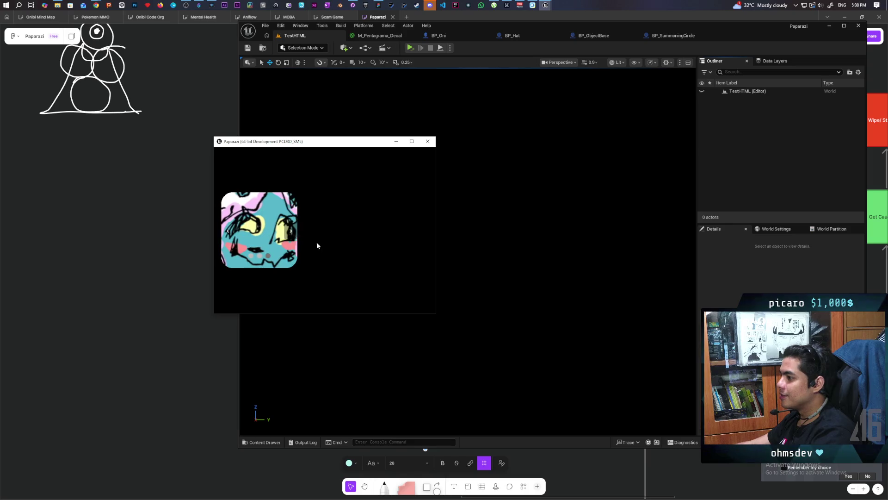
pyautogui.moveTo(97, 4)
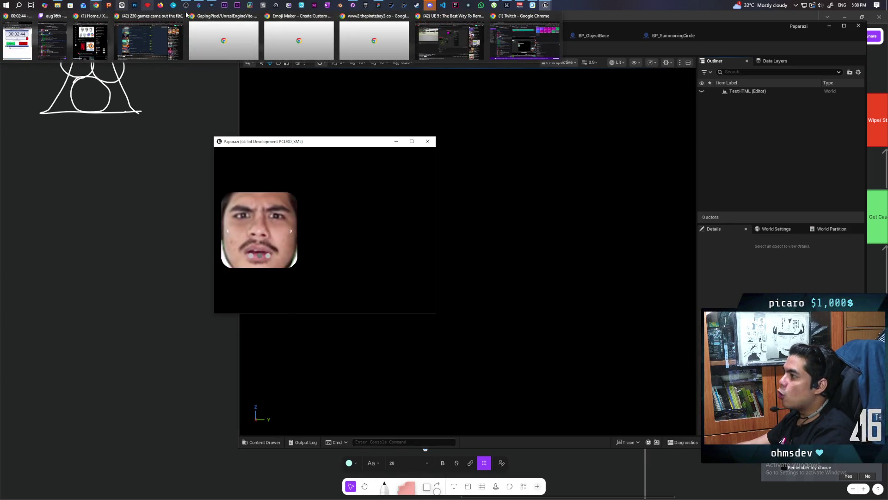
pyautogui.click(426, 44)
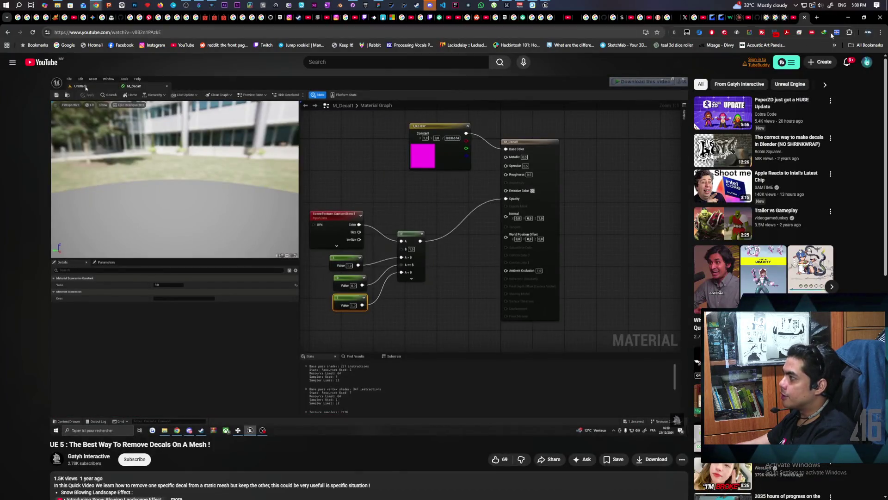
# Visit aniflowinteractive.com, close that tab, and pull the YouTube decal tutorial into a smaller window over Unreal
pyautogui.doubleClick(827, 26)
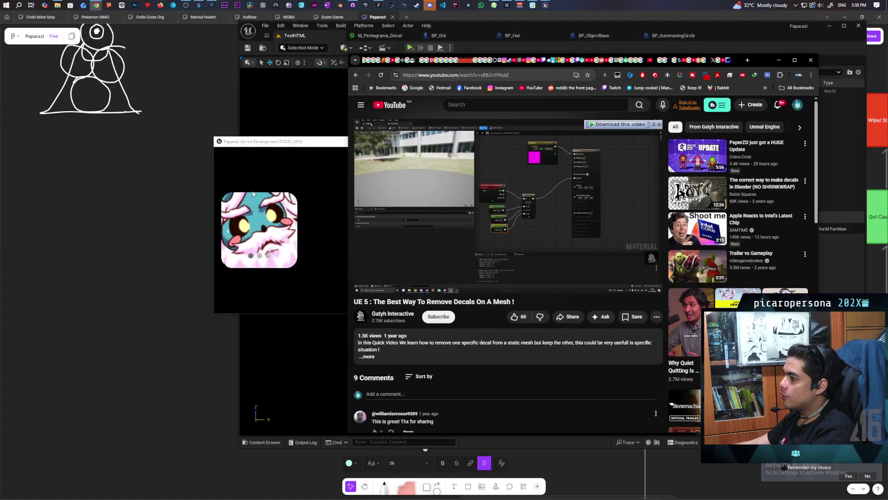
pyautogui.click(282, 237)
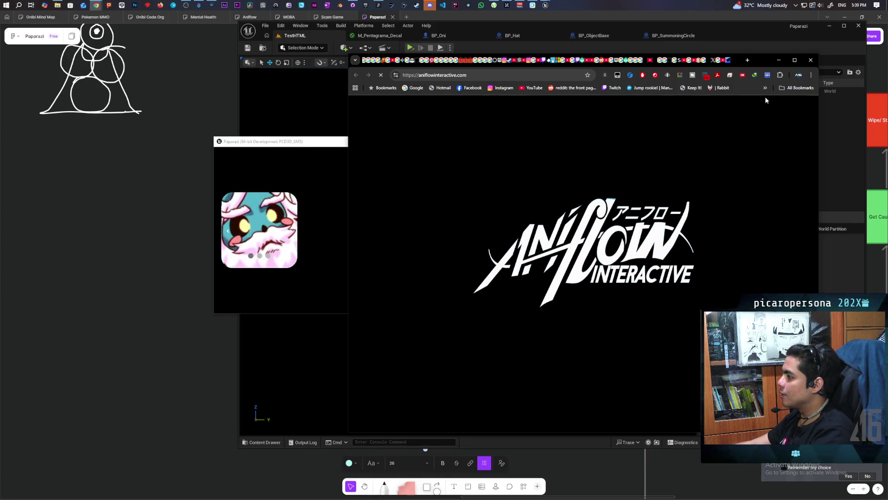
pyautogui.doubleClick(763, 60)
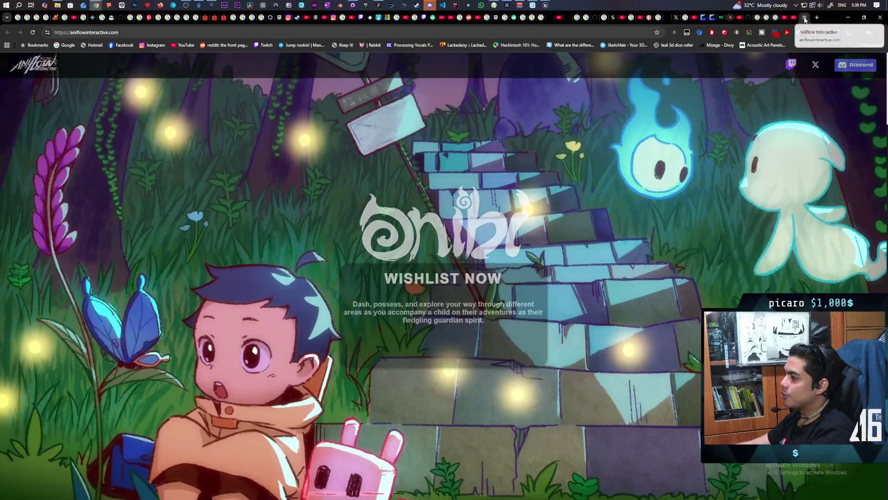
pyautogui.click(805, 18)
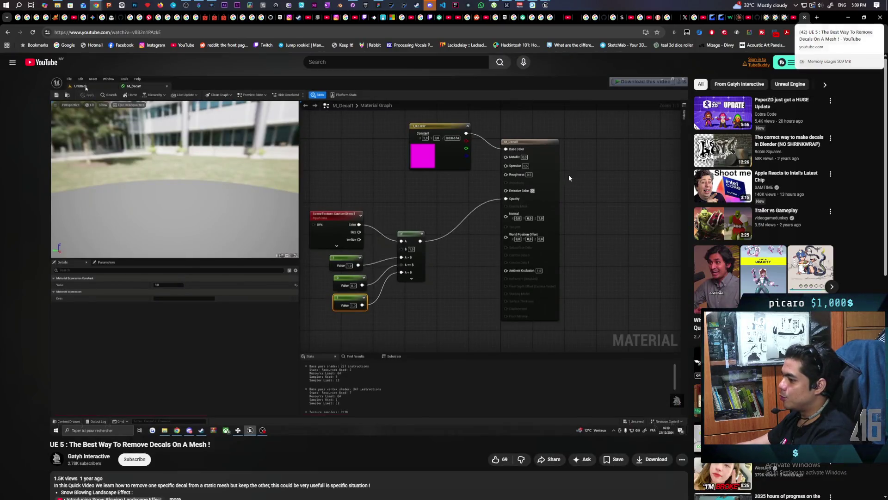
pyautogui.moveTo(806, 18)
pyautogui.mouseDown()
pyautogui.moveTo(810, 35)
pyautogui.moveTo(778, 51)
pyautogui.mouseUp()
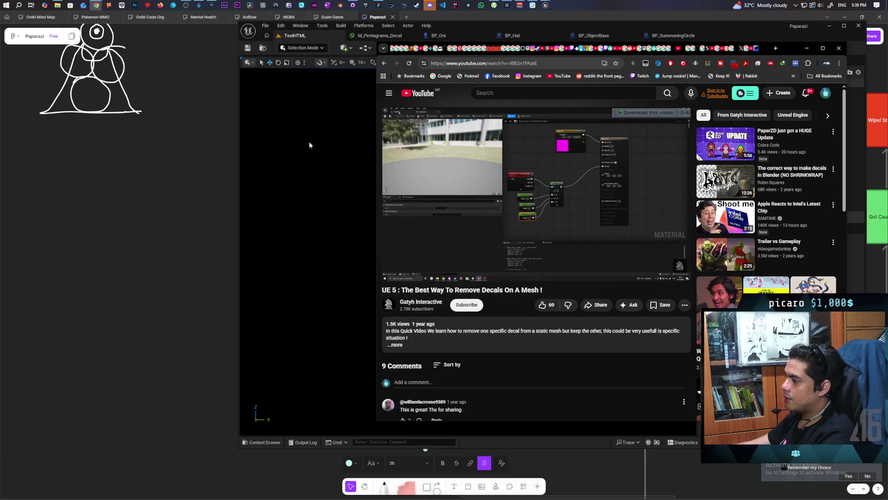
pyautogui.moveTo(457, 224)
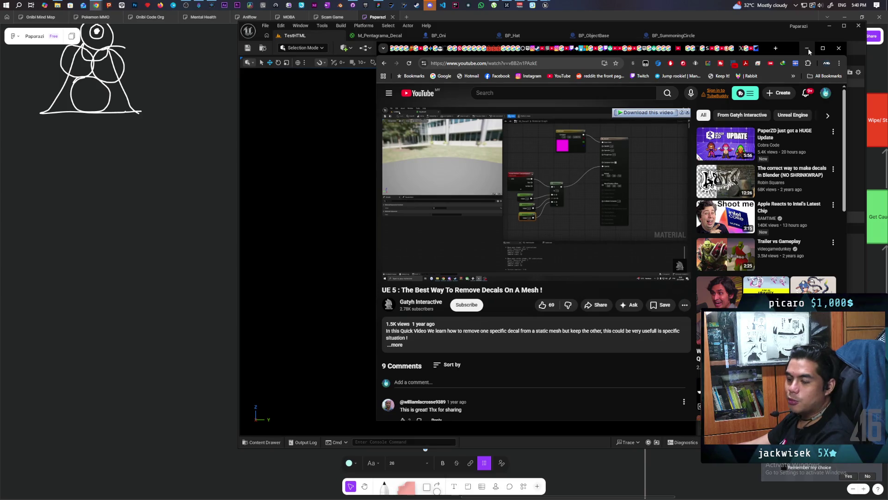
# Minimize Chrome and load the Demo level from Content > Kelalex > Maps, viewing it from above
pyautogui.click(807, 48)
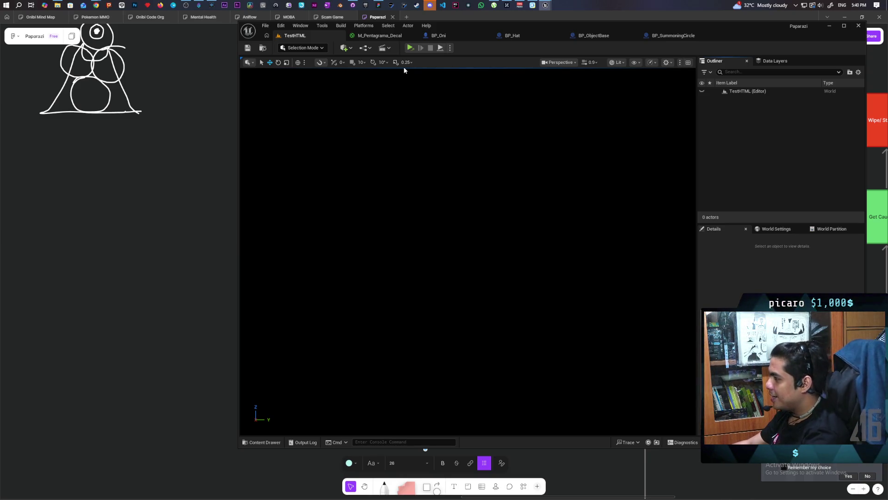
pyautogui.click(268, 50)
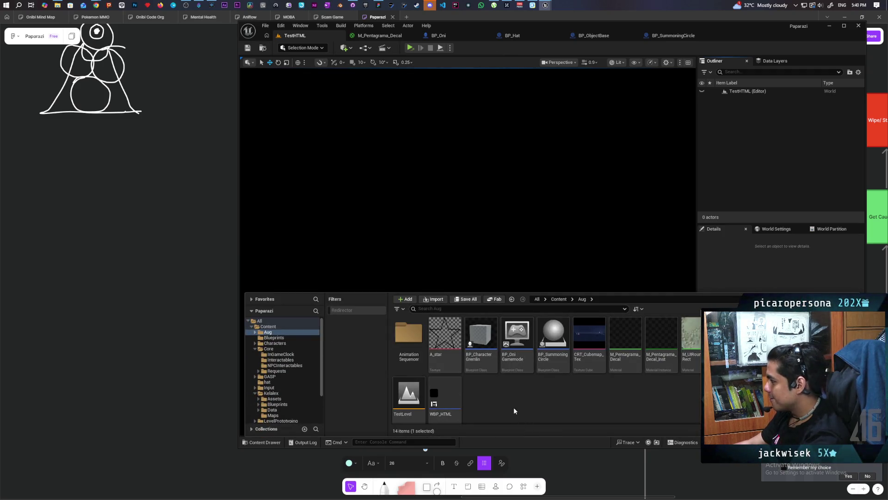
pyautogui.click(559, 299)
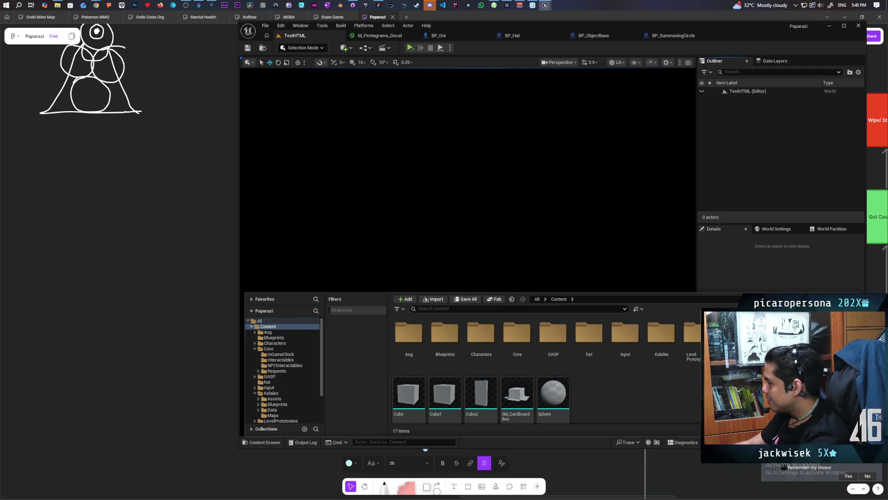
pyautogui.doubleClick(659, 342)
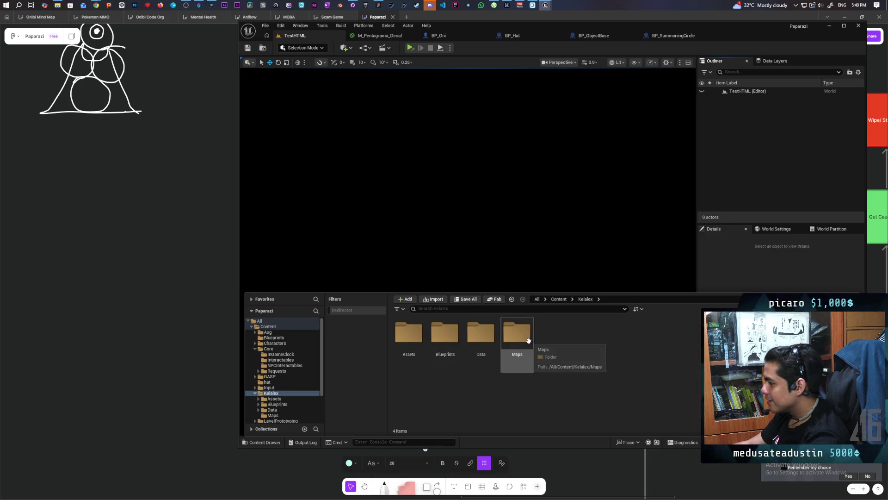
pyautogui.doubleClick(521, 338)
pyautogui.doubleClick(444, 338)
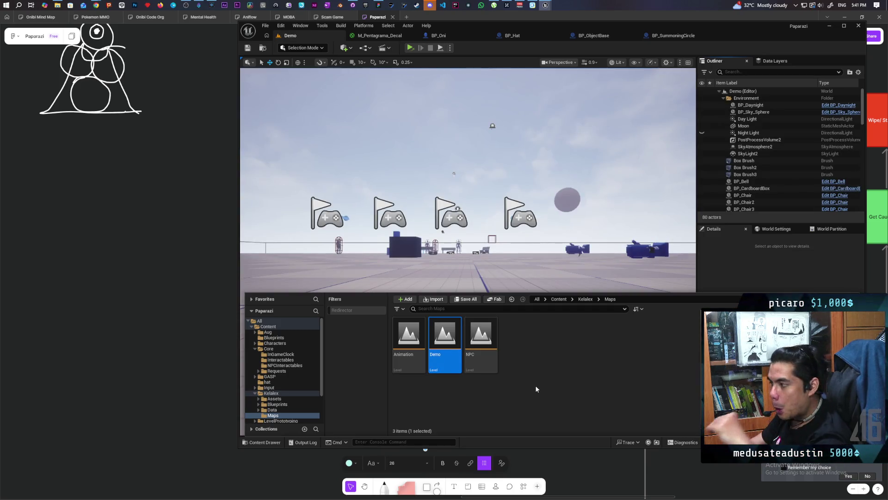
pyautogui.moveTo(454, 174)
pyautogui.mouseDown()
pyautogui.moveTo(448, 210)
pyautogui.moveTo(446, 185)
pyautogui.moveTo(447, 195)
pyautogui.moveTo(402, 193)
pyautogui.moveTo(400, 213)
pyautogui.moveTo(403, 189)
pyautogui.moveTo(463, 146)
pyautogui.mouseUp()
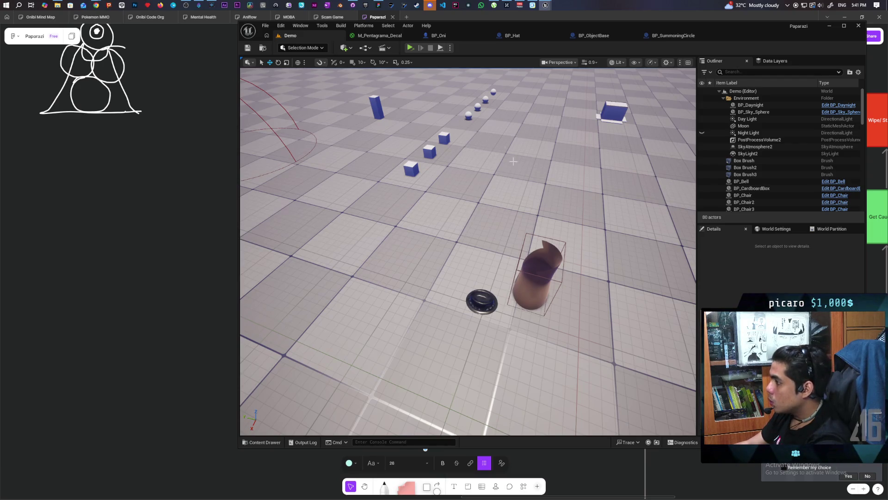
# Bring the red summoning circle into view, set Number of Players to 4, and start the play test
pyautogui.scroll(-10, 509, 161)
pyautogui.moveTo(582, 367); pyautogui.dragTo(553, 319)
pyautogui.scroll(-5, 467, 252)
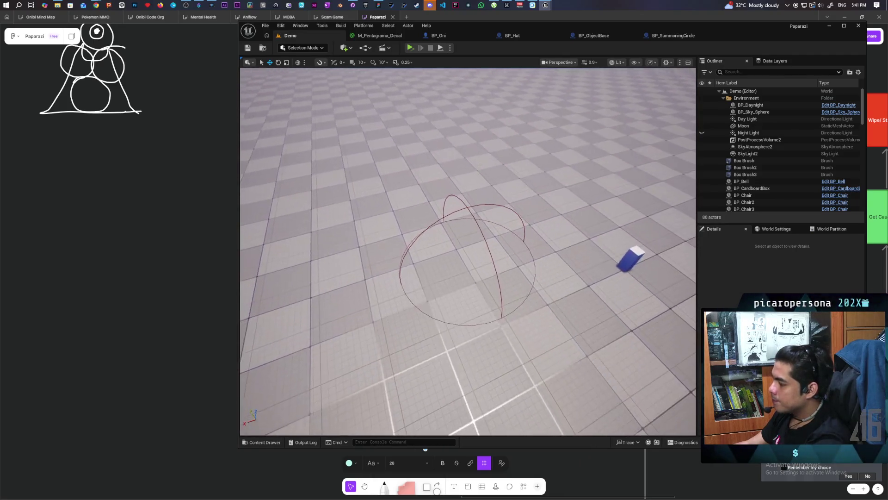
pyautogui.scroll(3, 467, 252)
pyautogui.scroll(-2, 467, 252)
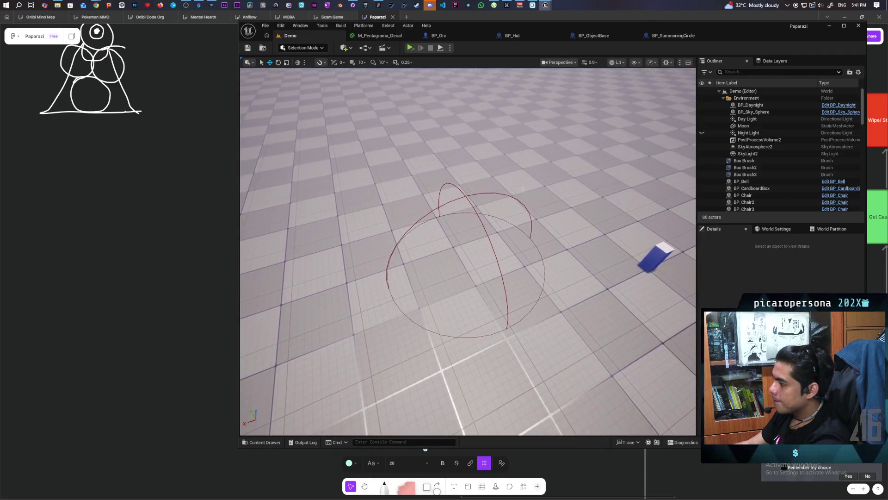
pyautogui.click(450, 48)
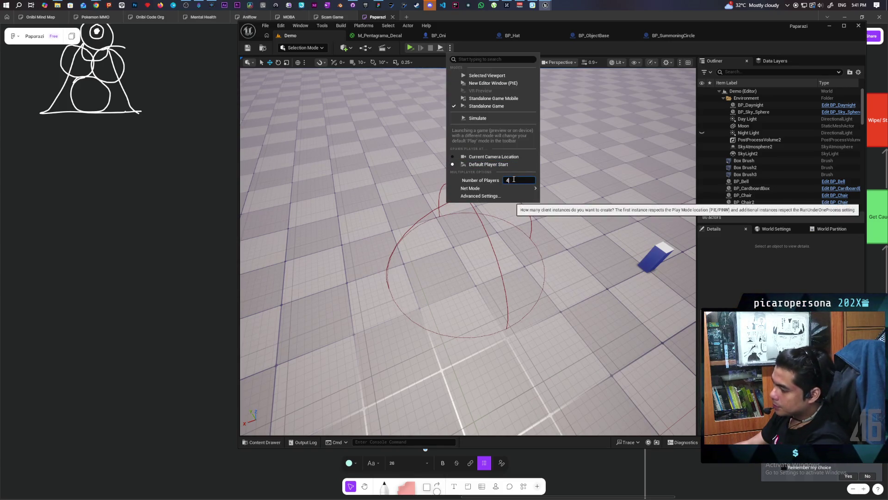
pyautogui.click(487, 76)
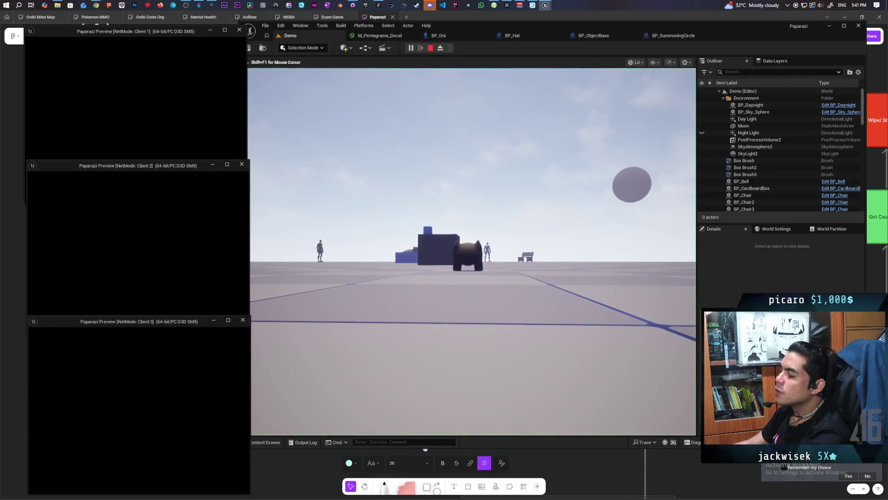
# Walk the player forward onto the pentagram decal, summon it with F, then stop with Escape
pyautogui.click(304, 254)
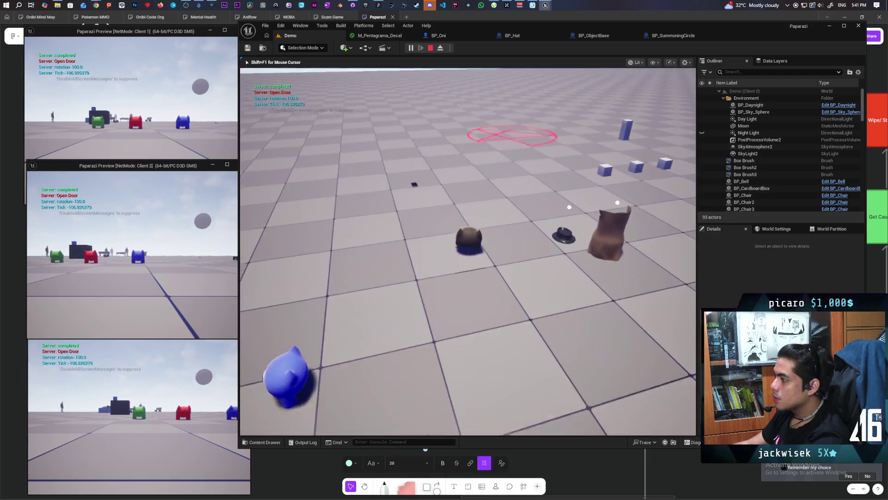
pyautogui.press('w')
pyautogui.press('f')
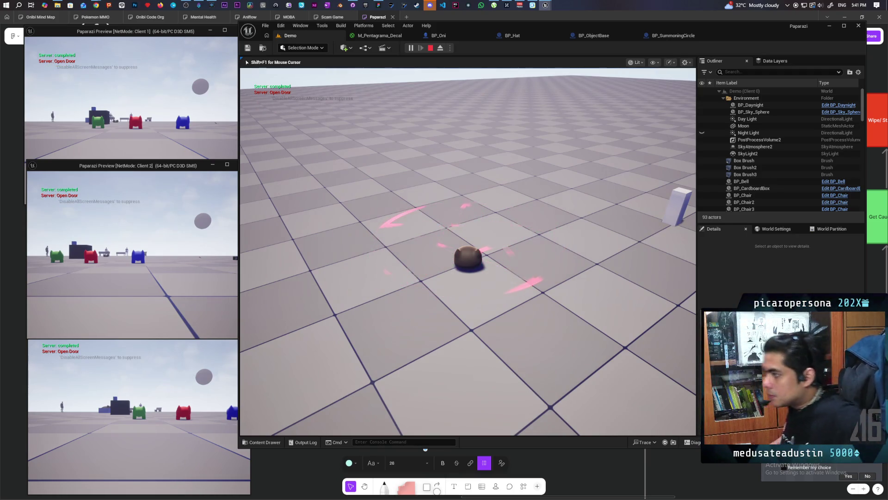
pyautogui.press('Escape')
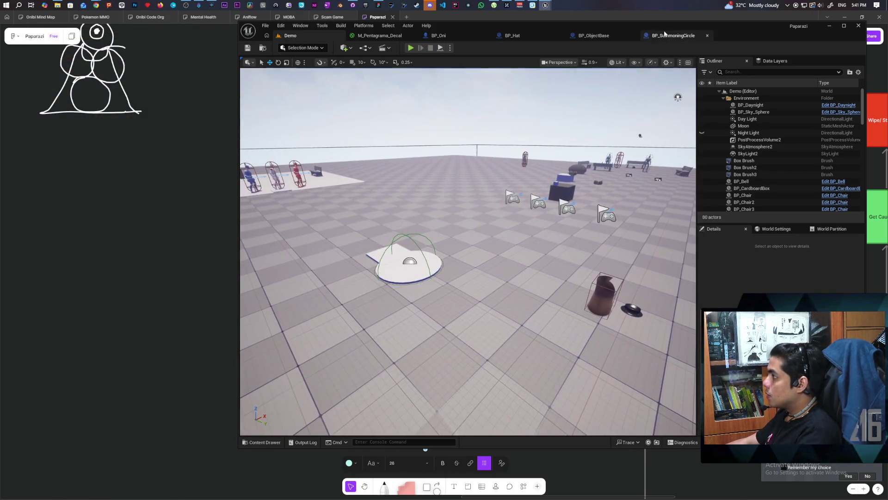
# Check the Interp Speed default of 0.08 in BP_SummoningCircle's Event Interact logic, then return to the Demo level
pyautogui.click(674, 36)
pyautogui.scroll(-3, 486, 223)
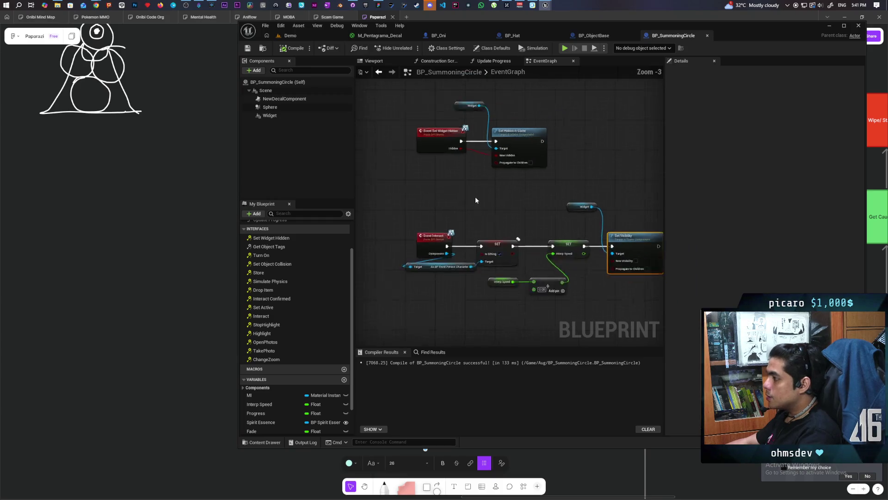
pyautogui.moveTo(463, 248); pyautogui.dragTo(463, 172)
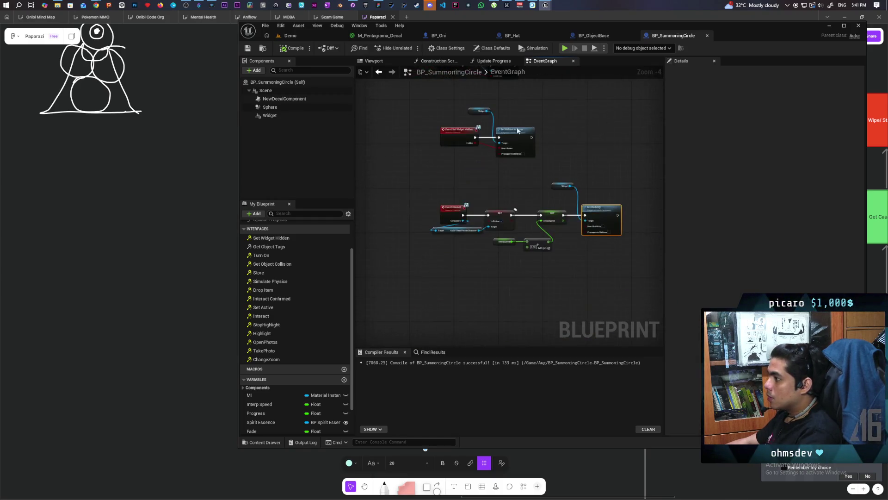
pyautogui.scroll(2, 497, 241)
pyautogui.moveTo(504, 243); pyautogui.dragTo(504, 243)
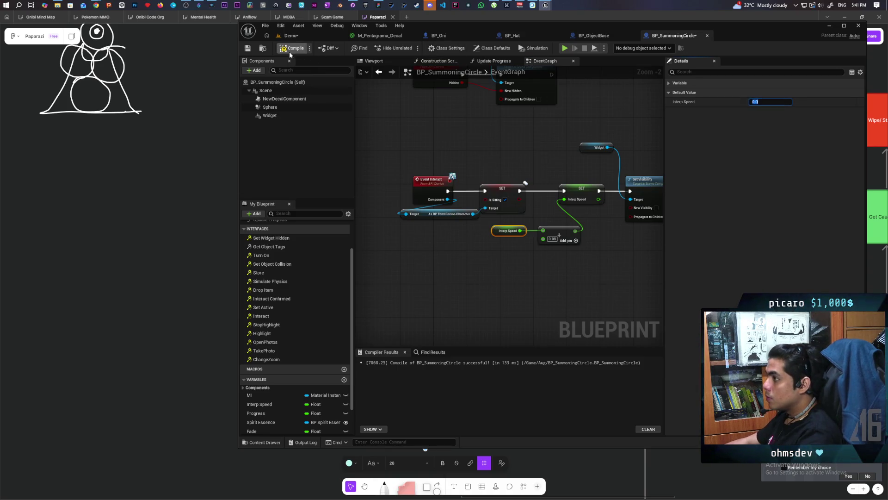
pyautogui.click(302, 36)
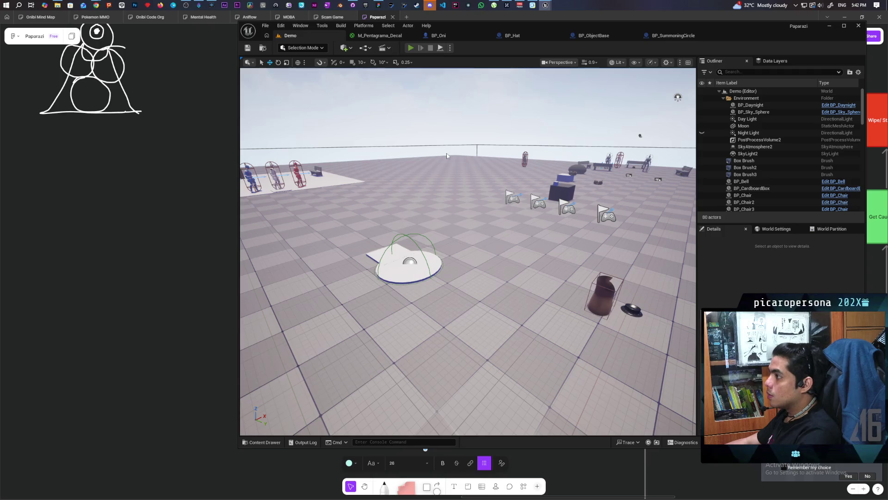
pyautogui.hotkey('alt', 'p')
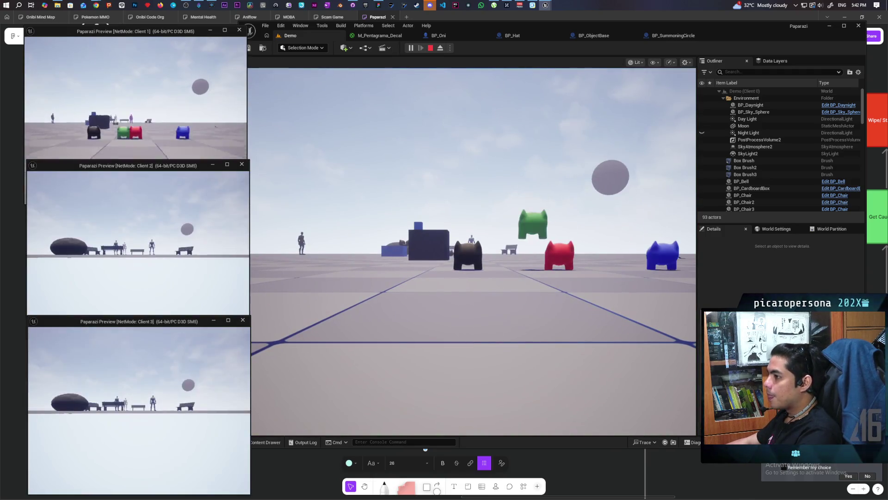
pyautogui.hotkey('alt', 'Tab')
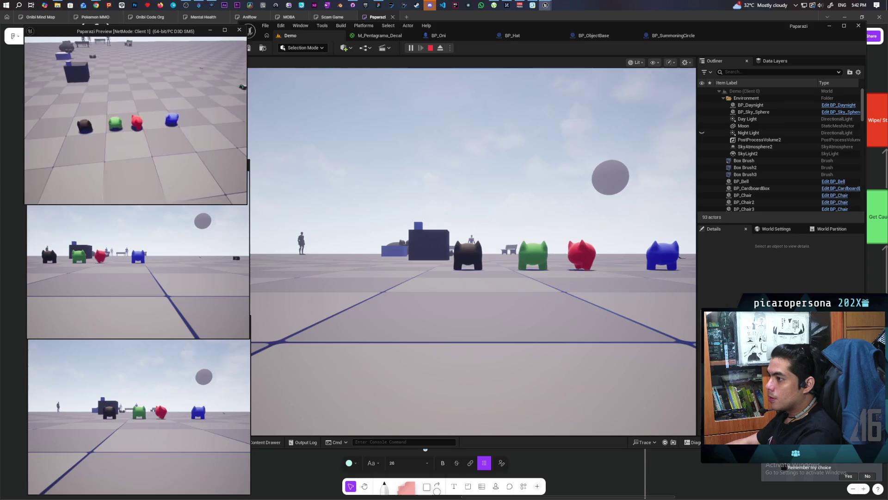
pyautogui.press('w')
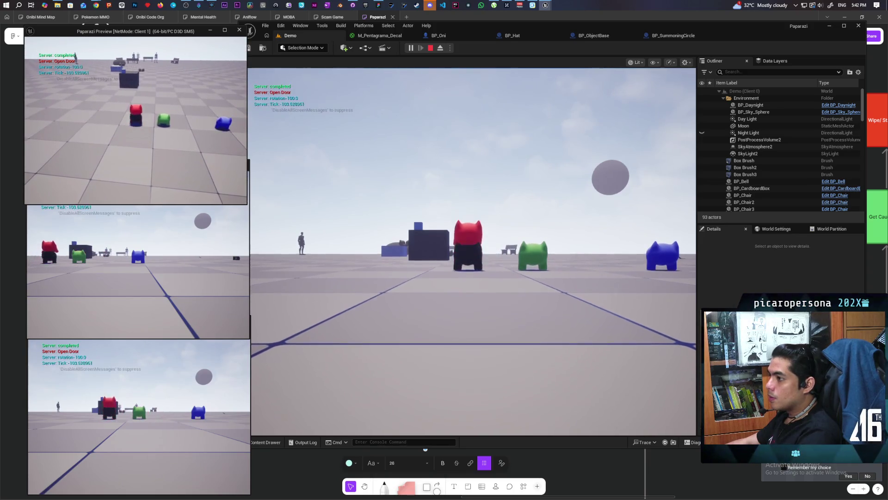
pyautogui.hotkey('alt', 'Tab')
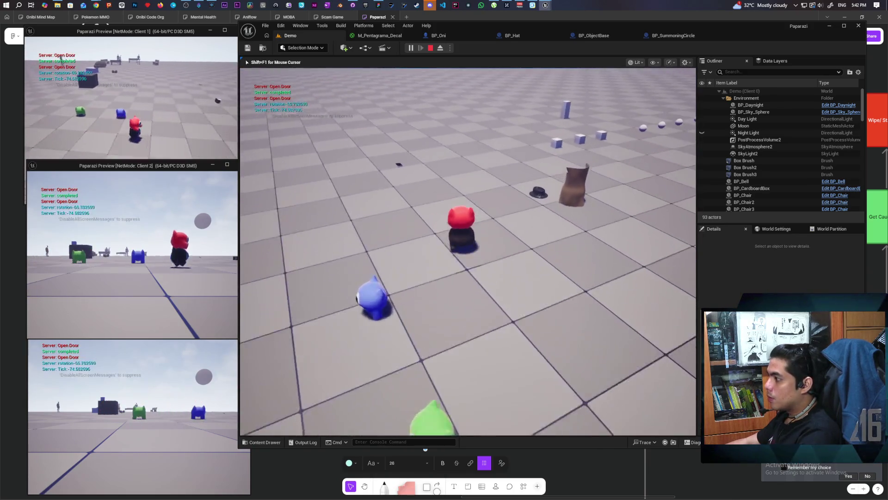
pyautogui.hotkey('shift', 'F1')
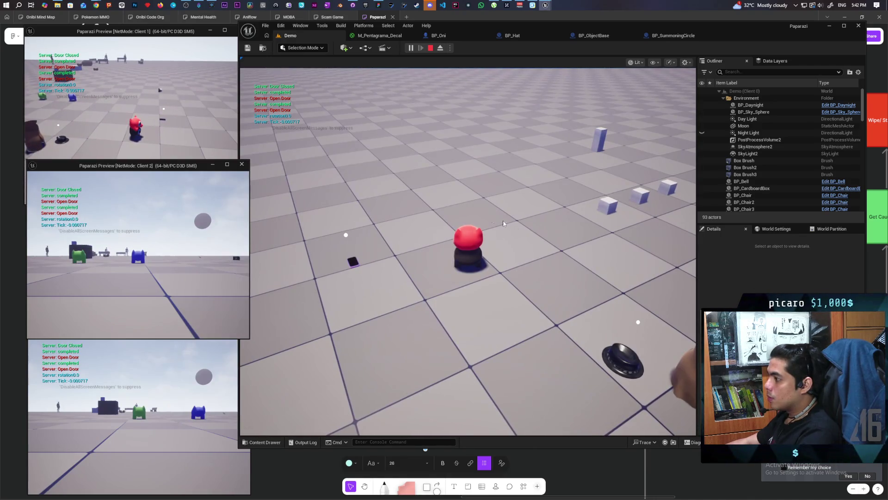
pyautogui.hotkey('alt', 'Tab')
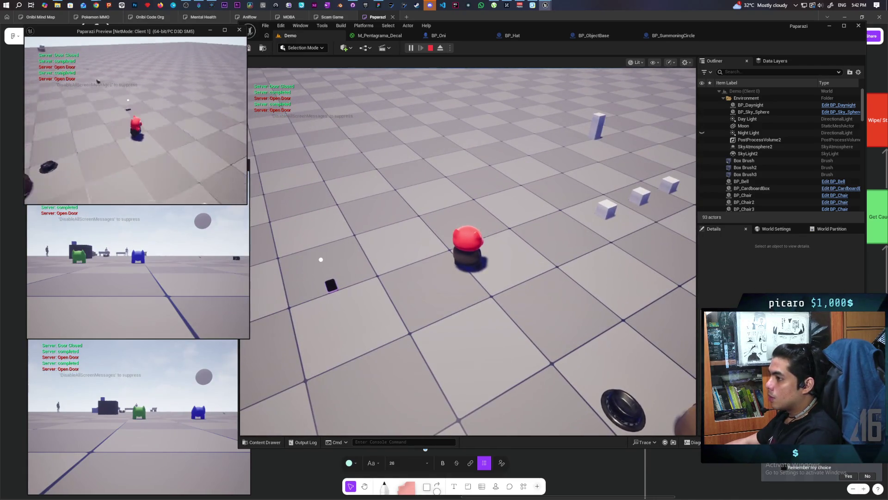
pyautogui.press('w')
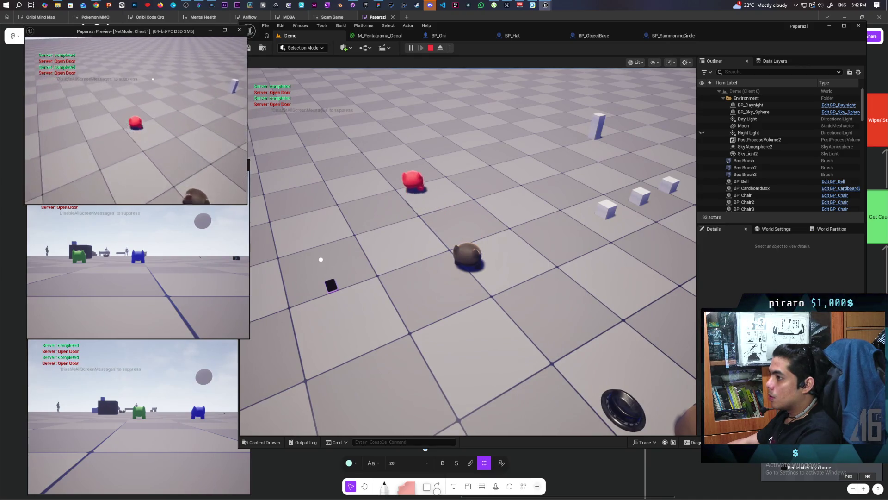
pyautogui.press('w')
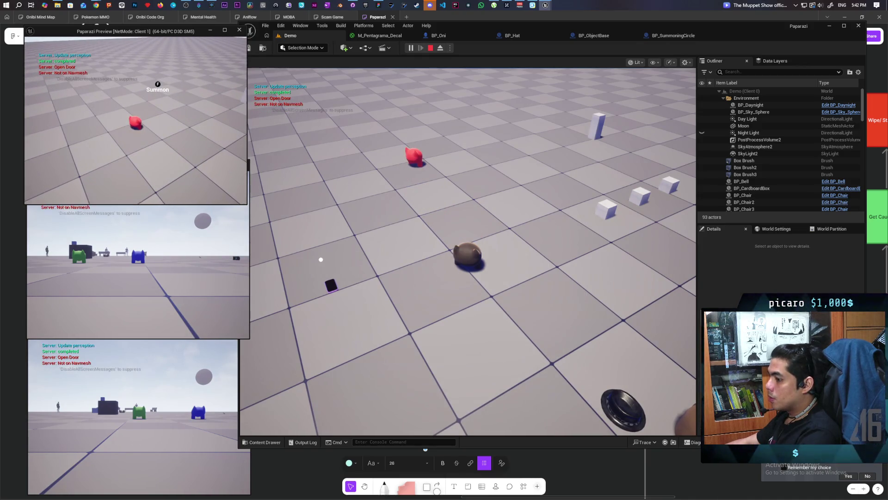
pyautogui.press('f')
pyautogui.hotkey('alt', 'Tab')
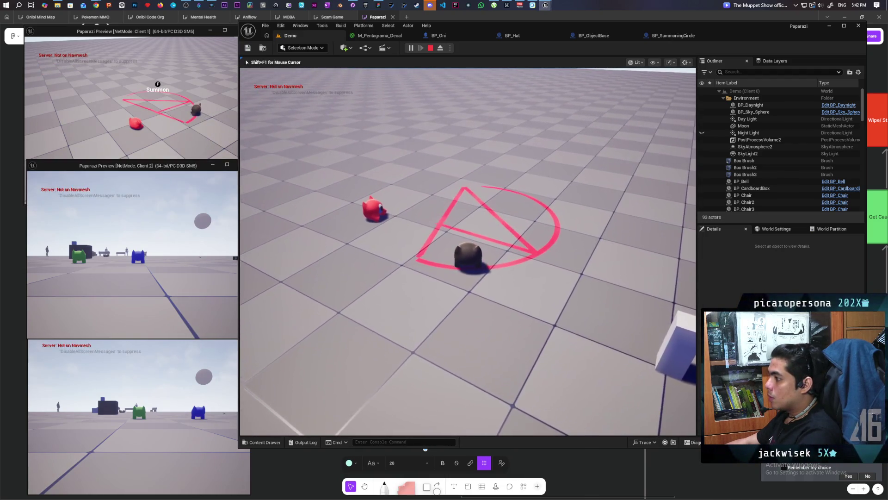
pyautogui.press('w')
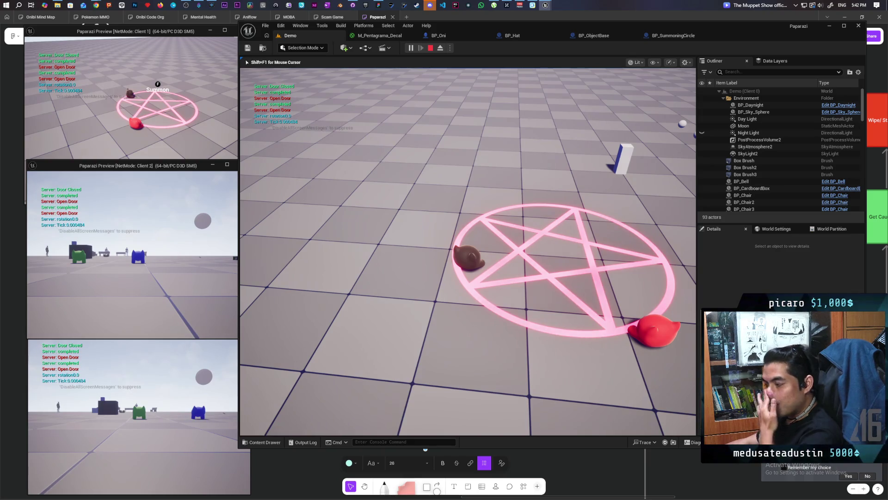
pyautogui.press('f')
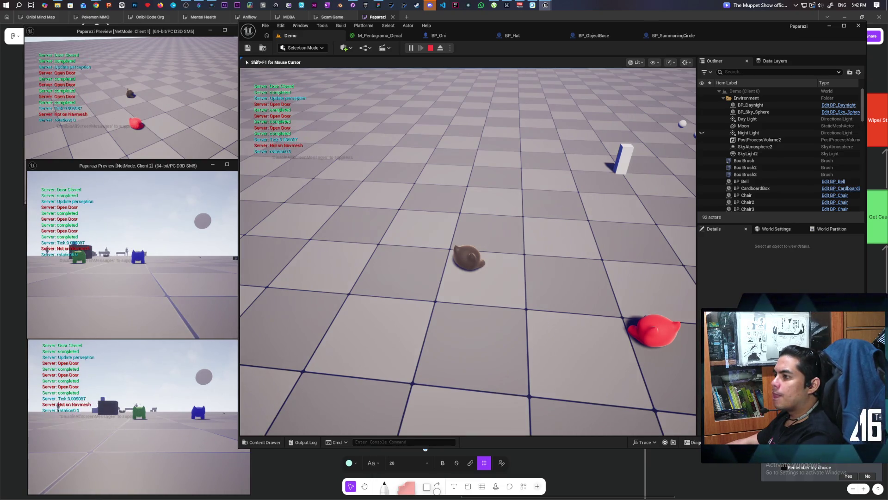
pyautogui.press('Escape')
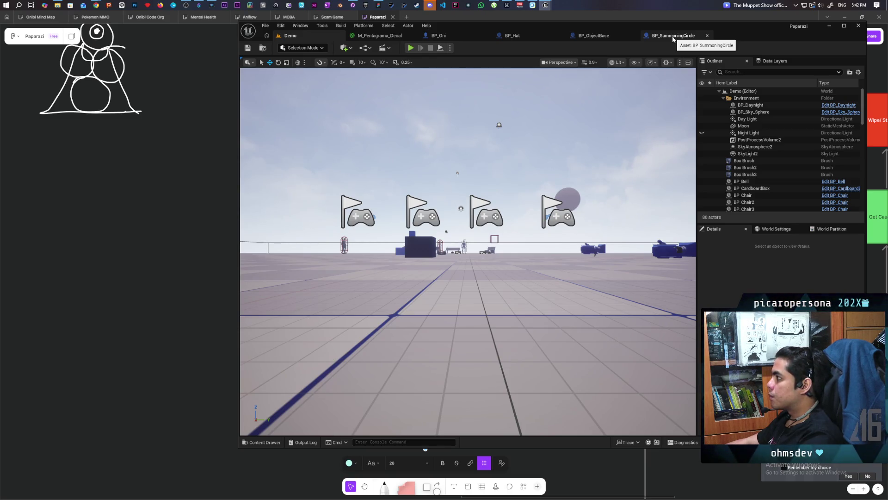
# Inspect BP_SummoningCircle's Event Interact chain and its Class Defaults
pyautogui.click(673, 39)
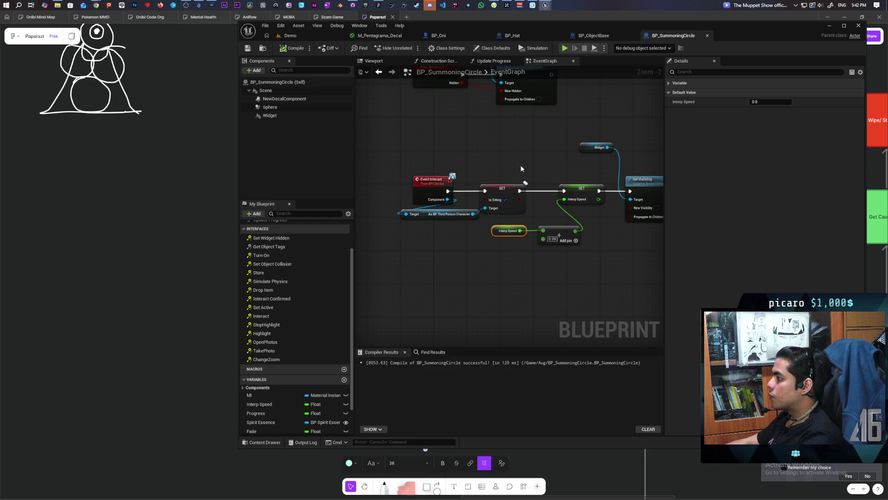
pyautogui.scroll(-1, 520, 164)
pyautogui.moveTo(570, 190)
pyautogui.mouseDown()
pyautogui.moveTo(576, 206)
pyautogui.moveTo(555, 277)
pyautogui.moveTo(512, 257)
pyautogui.moveTo(571, 247)
pyautogui.mouseUp()
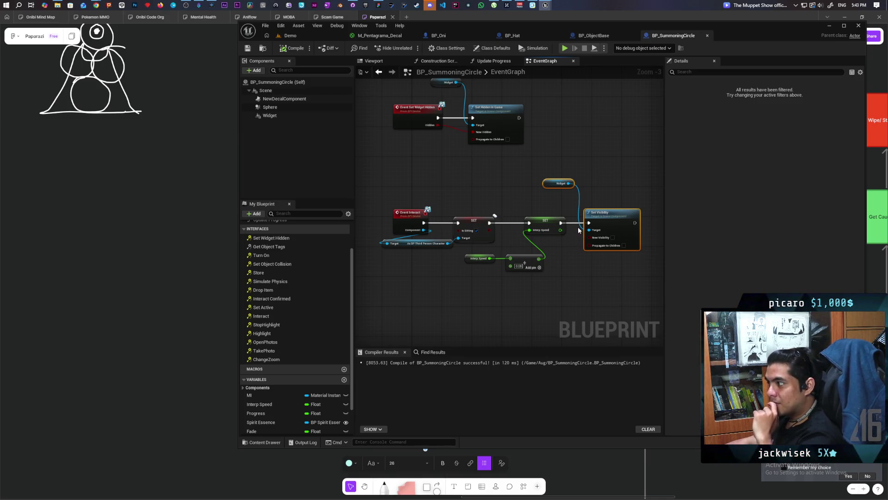
pyautogui.click(272, 83)
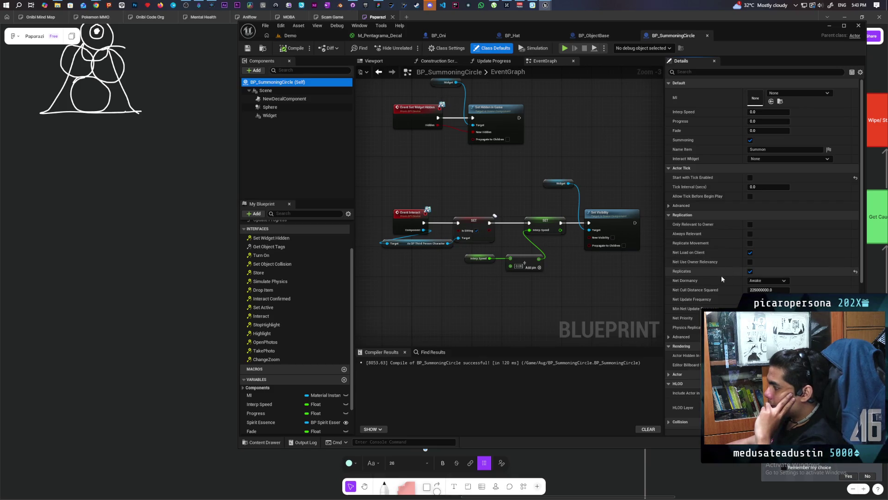
pyautogui.moveTo(493, 298)
pyautogui.mouseDown()
pyautogui.moveTo(477, 266)
pyautogui.moveTo(451, 291)
pyautogui.mouseUp()
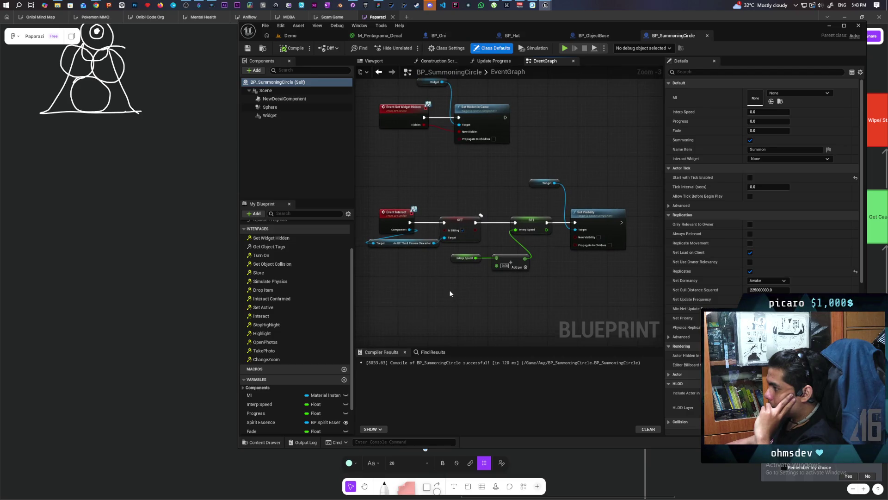
pyautogui.scroll(2, 416, 273)
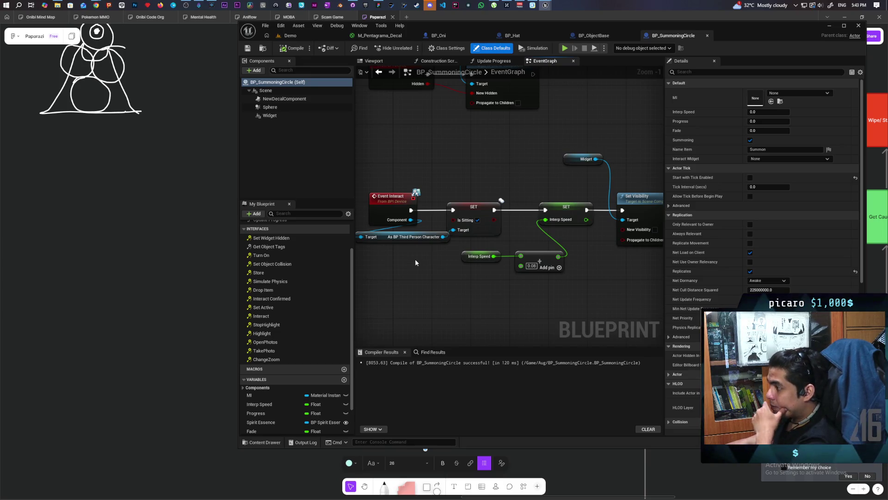
# Bring the Set Widget Hidden event into view, select Event Interact, then switch to BP_Oni
pyautogui.moveTo(436, 239); pyautogui.dragTo(434, 254)
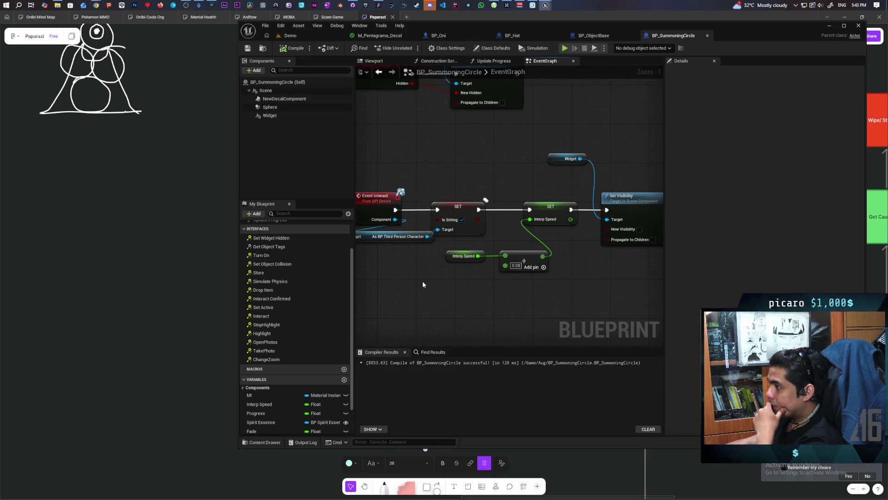
pyautogui.scroll(-2, 429, 259)
pyautogui.moveTo(416, 191); pyautogui.dragTo(438, 267)
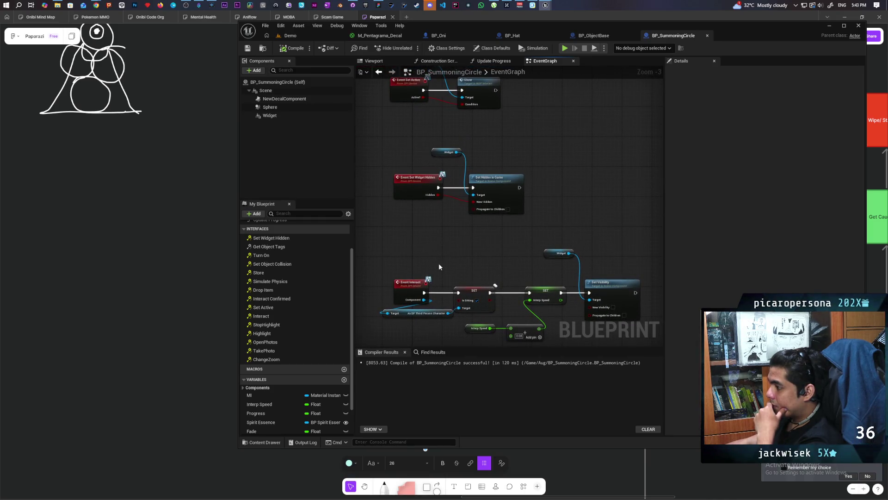
pyautogui.scroll(1, 437, 267)
pyautogui.moveTo(379, 267)
pyautogui.mouseDown()
pyautogui.moveTo(436, 304)
pyautogui.moveTo(440, 328)
pyautogui.mouseUp()
pyautogui.click(451, 34)
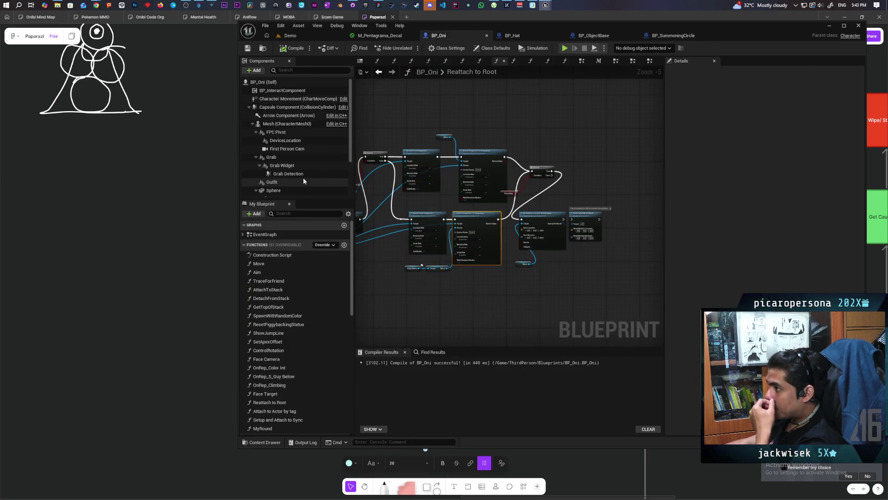
# Open C_Interact for editing from BP_Oni's BP_InteractComponent via Edit C_Interact
pyautogui.rightClick(283, 92)
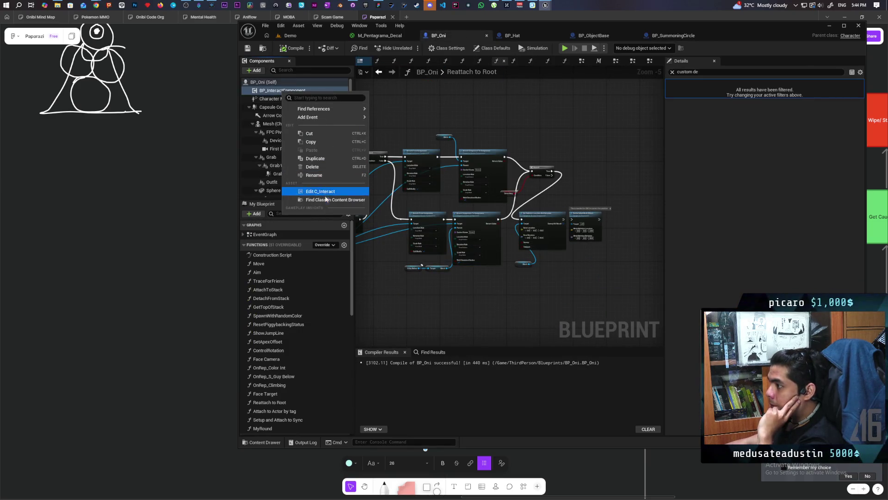
pyautogui.click(672, 71)
pyautogui.moveTo(283, 92)
pyautogui.mouseDown()
pyautogui.moveTo(560, 95)
pyautogui.moveTo(430, 99)
pyautogui.mouseUp()
pyautogui.press('Delete')
pyautogui.click(282, 90)
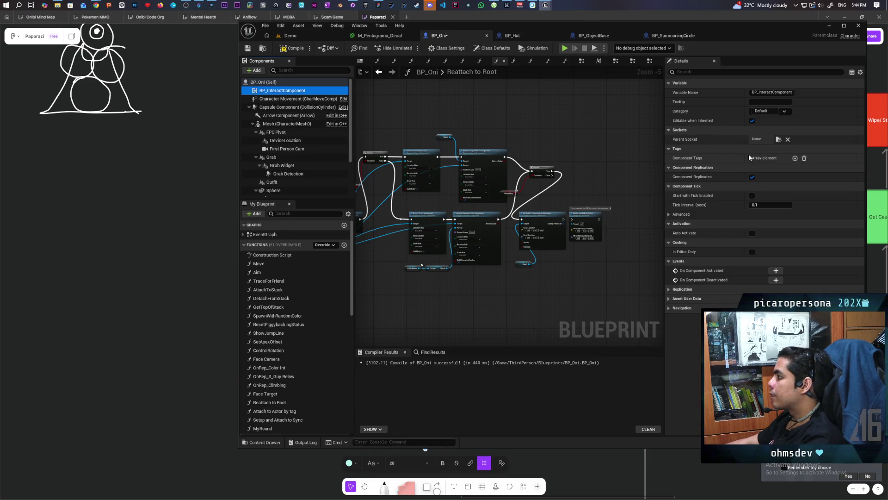
pyautogui.rightClick(289, 91)
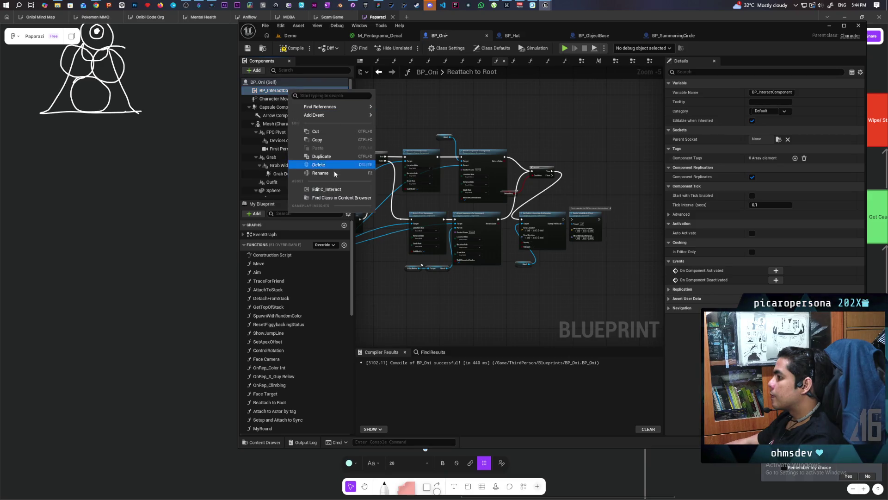
pyautogui.click(331, 191)
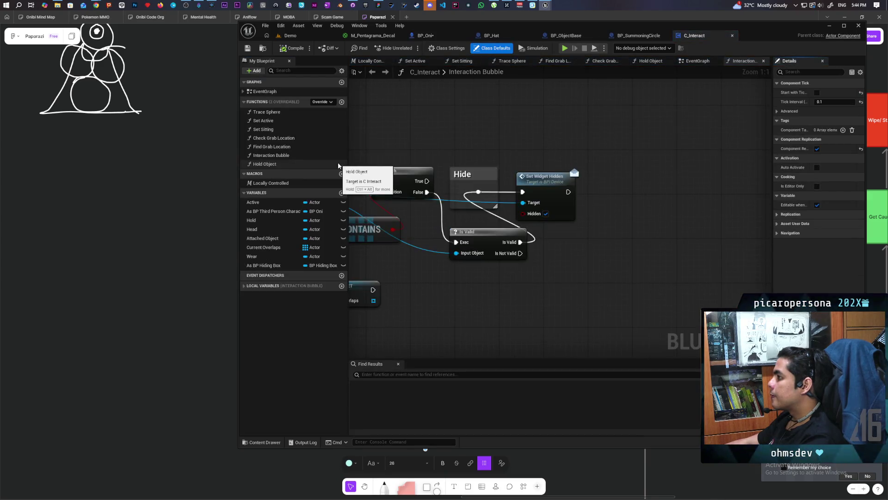
# Nudge Break Hit Result and Does Object Implement Interface further apart in Interaction Bubble, then save C_Interact
pyautogui.moveTo(514, 126)
pyautogui.mouseDown()
pyautogui.moveTo(600, 139)
pyautogui.moveTo(591, 246)
pyautogui.moveTo(761, 248)
pyautogui.moveTo(674, 238)
pyautogui.moveTo(733, 228)
pyautogui.moveTo(652, 211)
pyautogui.mouseUp()
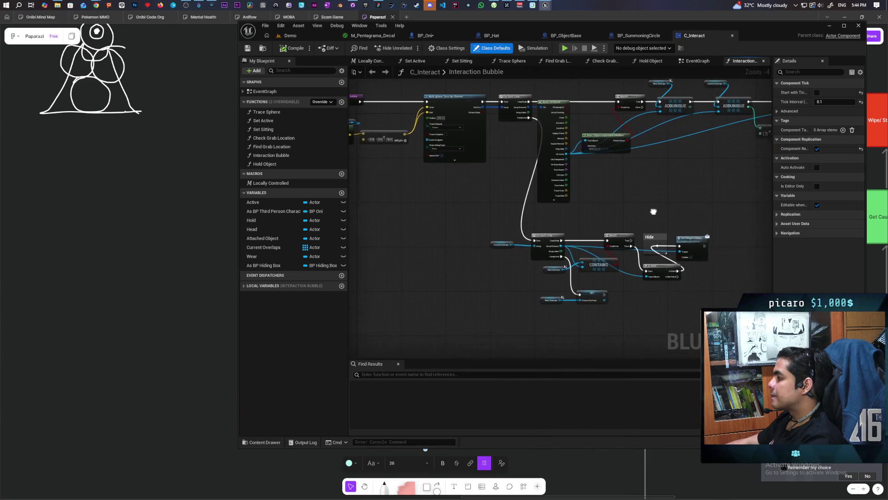
pyautogui.scroll(2, 652, 210)
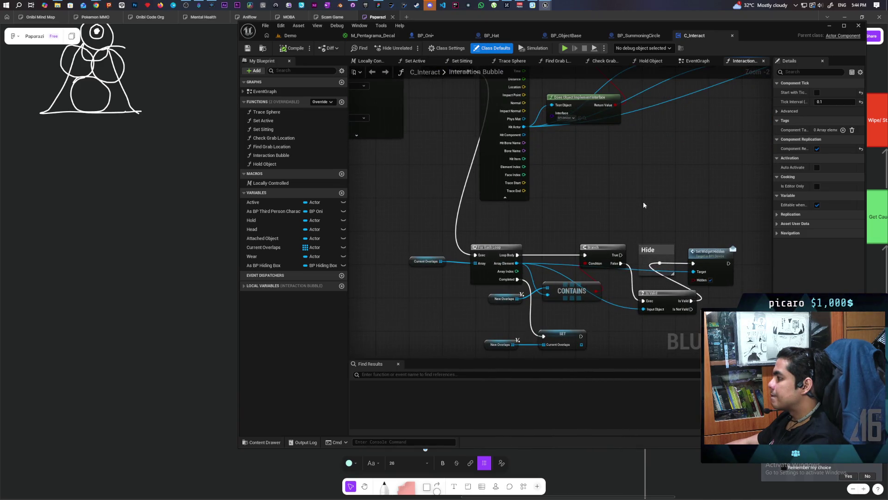
pyautogui.scroll(-3, 643, 205)
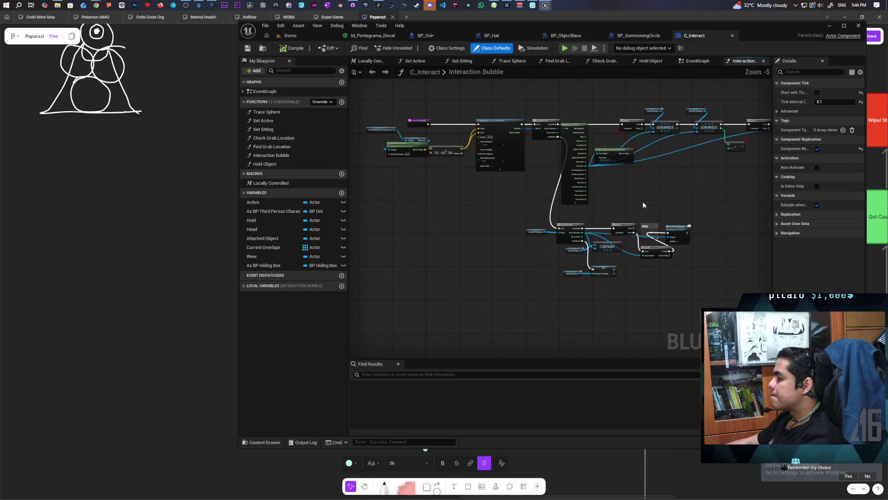
pyautogui.scroll(-1, 643, 205)
pyautogui.scroll(3, 624, 189)
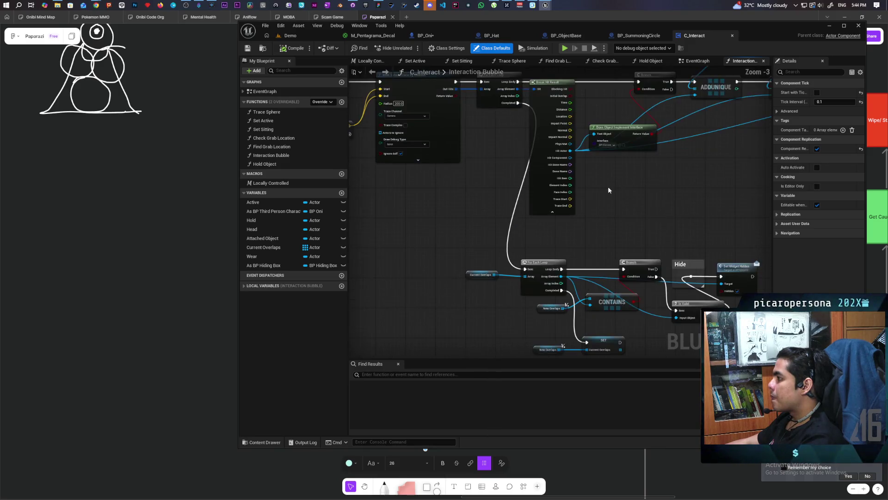
pyautogui.moveTo(552, 185); pyautogui.dragTo(561, 187)
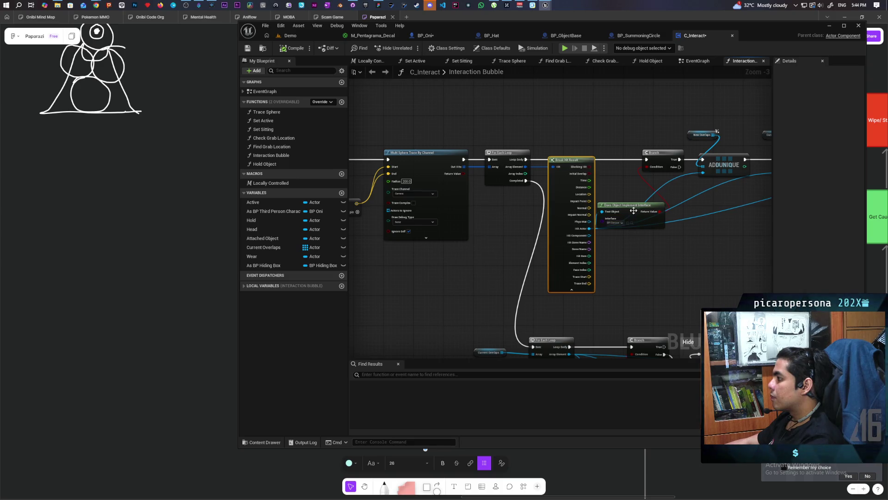
pyautogui.moveTo(634, 211); pyautogui.dragTo(644, 211)
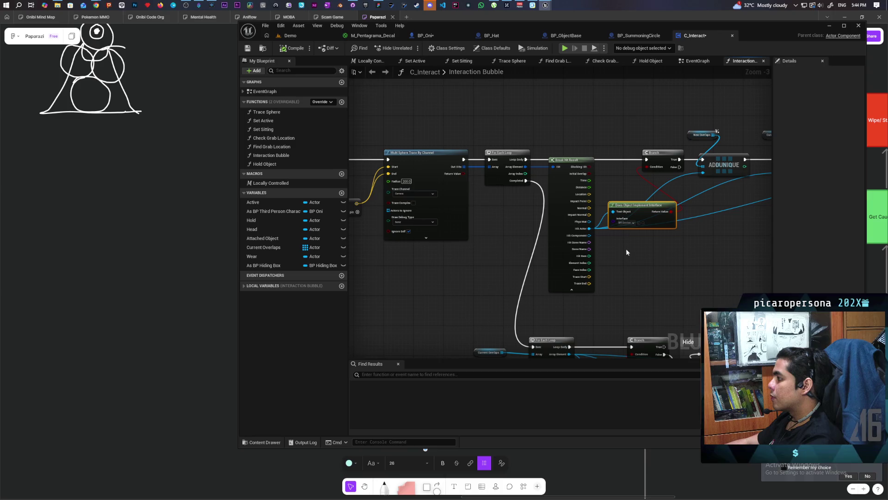
pyautogui.scroll(-1, 621, 265)
pyautogui.moveTo(620, 265)
pyautogui.mouseDown()
pyautogui.moveTo(590, 199)
pyautogui.moveTo(641, 222)
pyautogui.mouseUp()
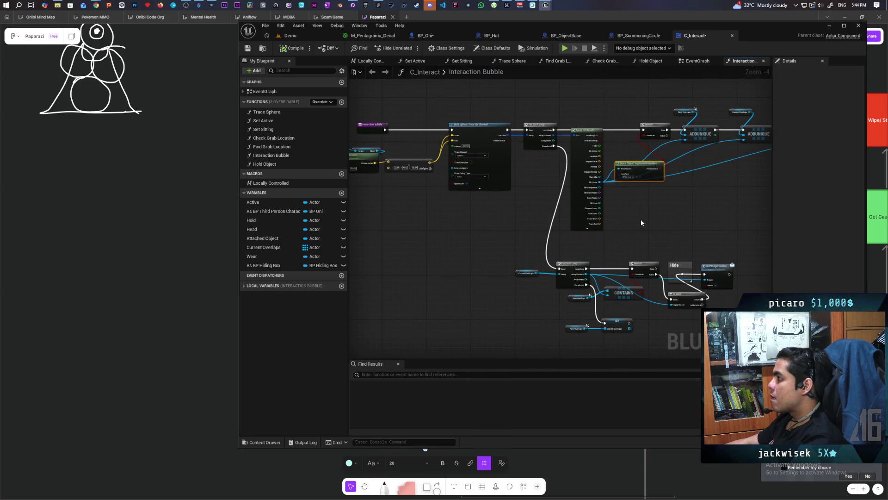
pyautogui.hotkey('ctrl', 's')
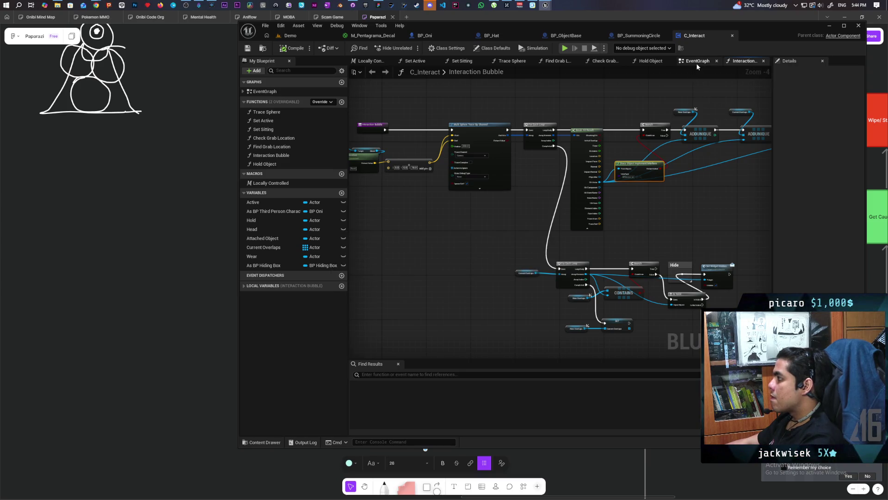
# Browse C_Interact's EventGraph to the Drop, Store Object on Head and MC Attach Object groups
pyautogui.click(697, 63)
pyautogui.scroll(-4, 565, 172)
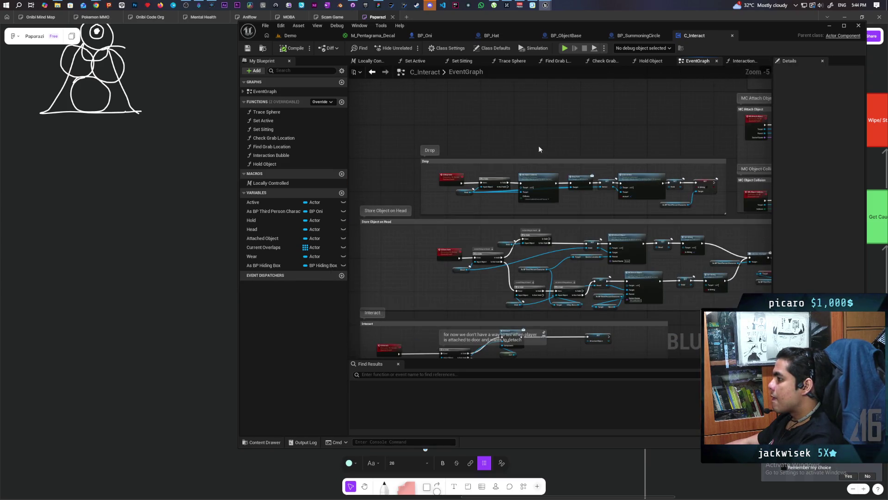
pyautogui.moveTo(538, 145); pyautogui.dragTo(546, 206)
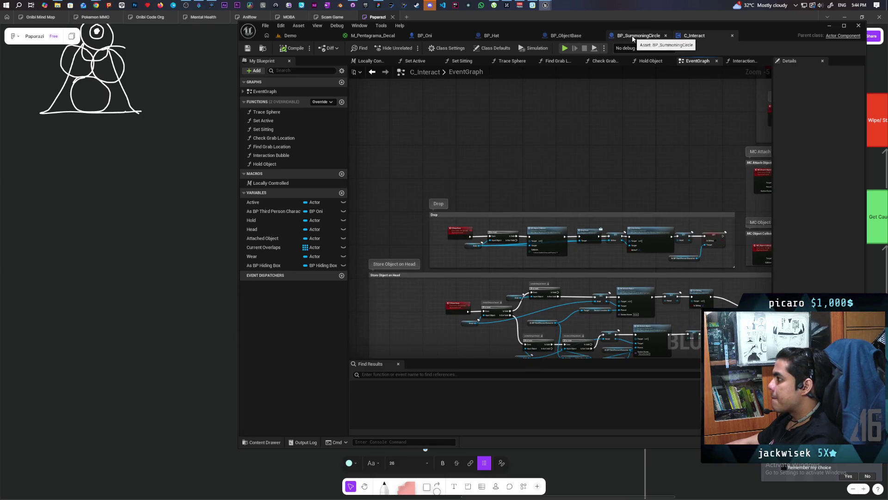
pyautogui.scroll(-5, 562, 153)
pyautogui.scroll(4, 563, 154)
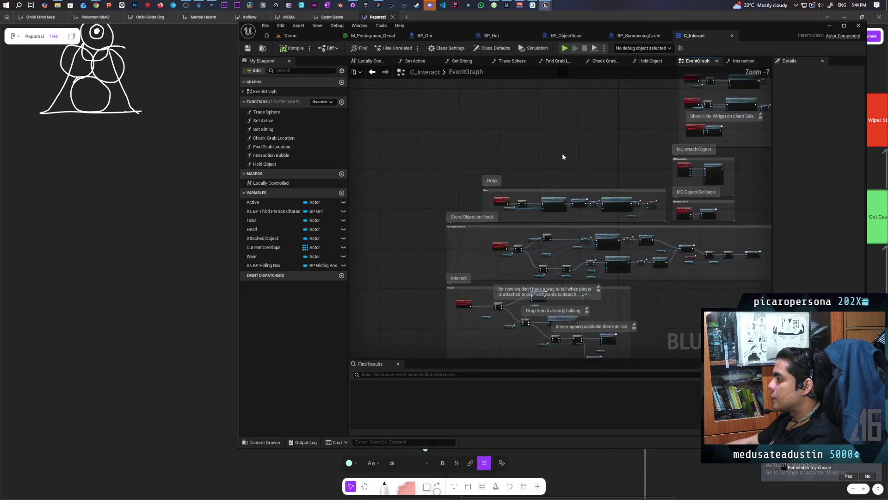
pyautogui.moveTo(586, 128); pyautogui.dragTo(400, 131)
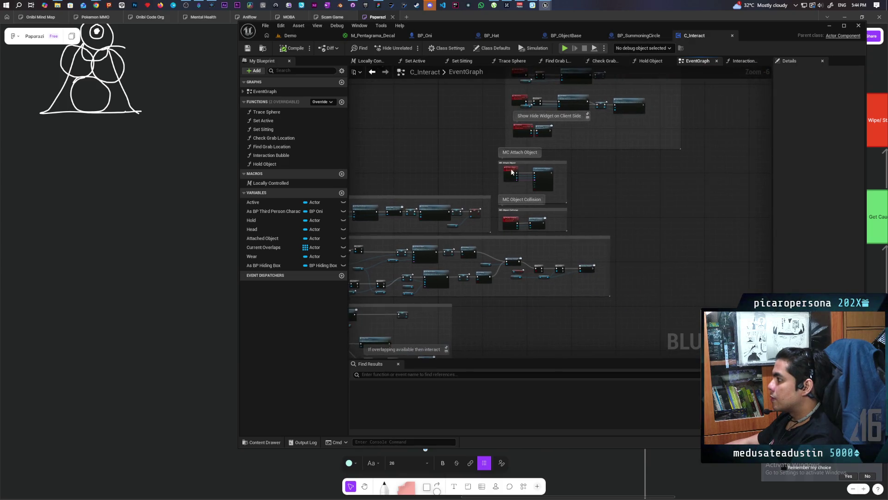
pyautogui.moveTo(579, 188); pyautogui.dragTo(556, 199)
pyautogui.scroll(2, 556, 199)
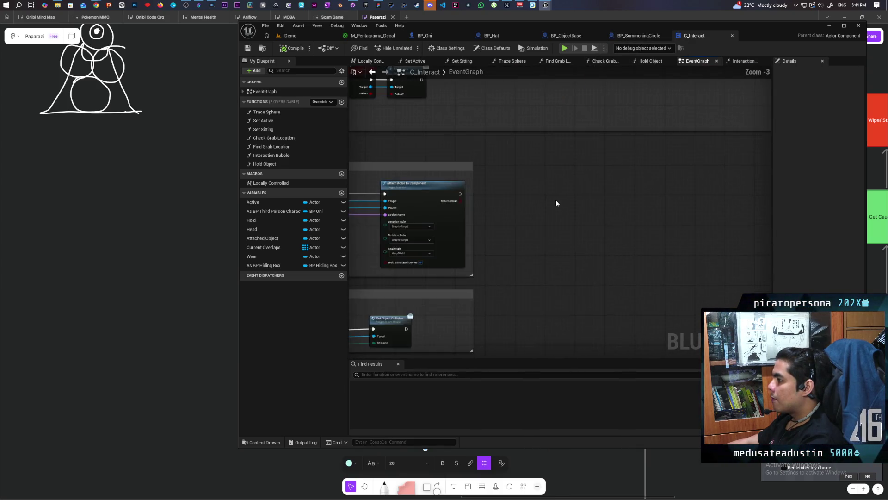
# Select BP_SummoningCircle's Event Set Widget Hidden nodes, then return to C_Interact
pyautogui.click(639, 35)
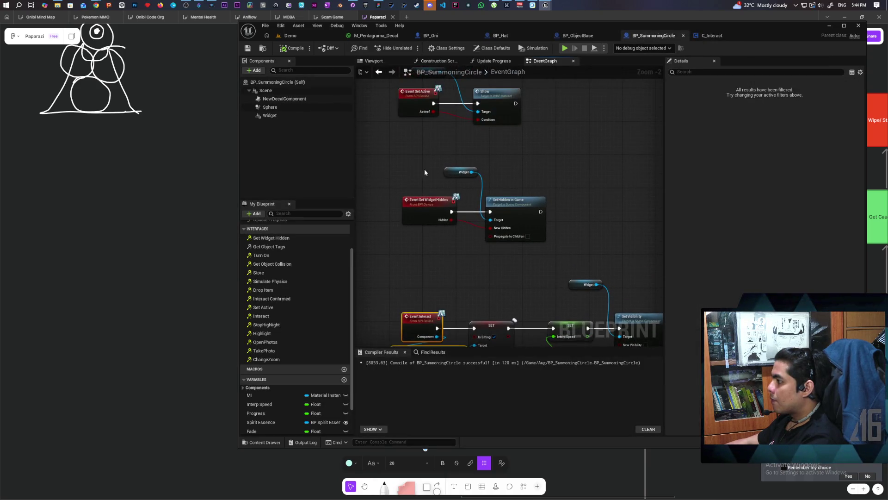
pyautogui.moveTo(424, 168); pyautogui.dragTo(490, 231)
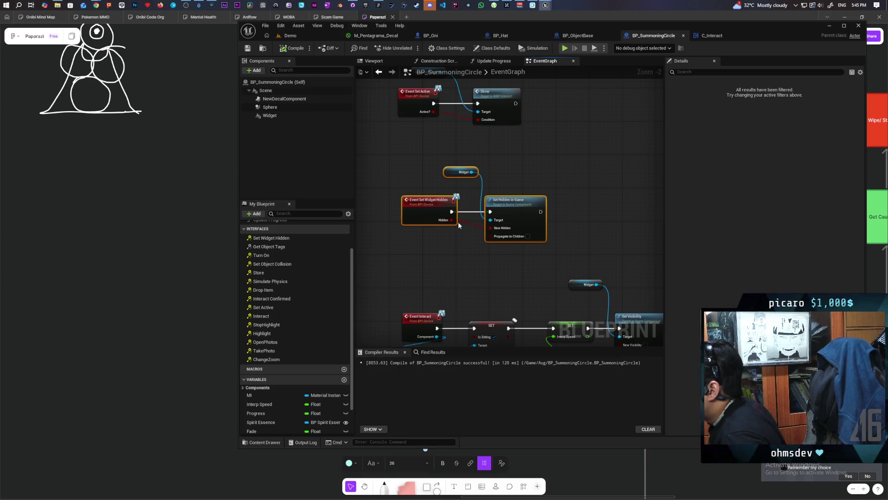
pyautogui.click(710, 36)
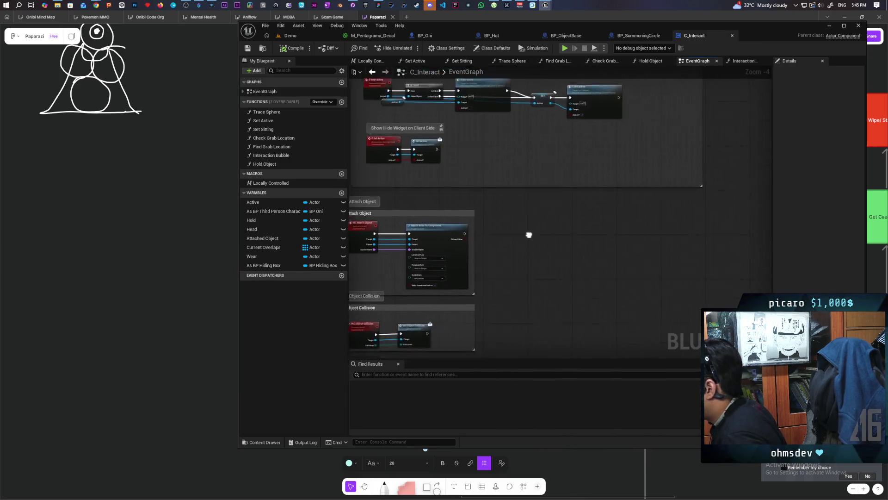
# Add a Set Widget Hidden node to C_Interact's event graph
pyautogui.rightClick(545, 221)
pyautogui.write('set')
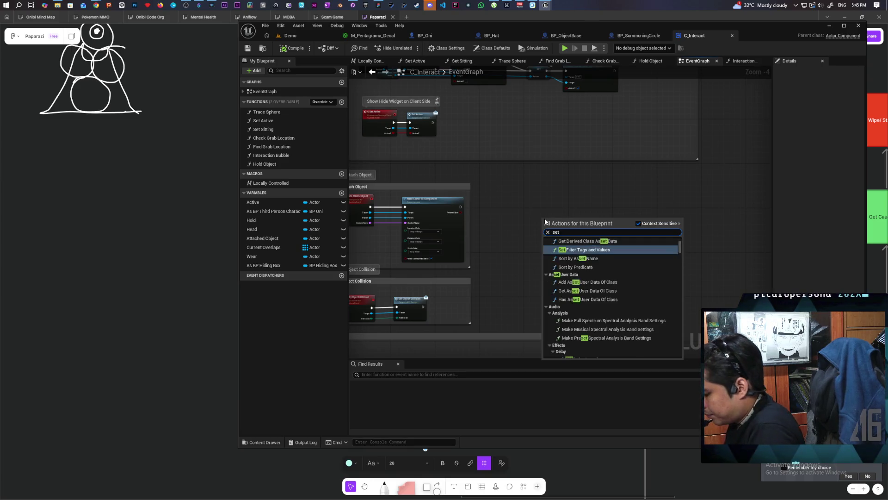
pyautogui.write(' widget hid')
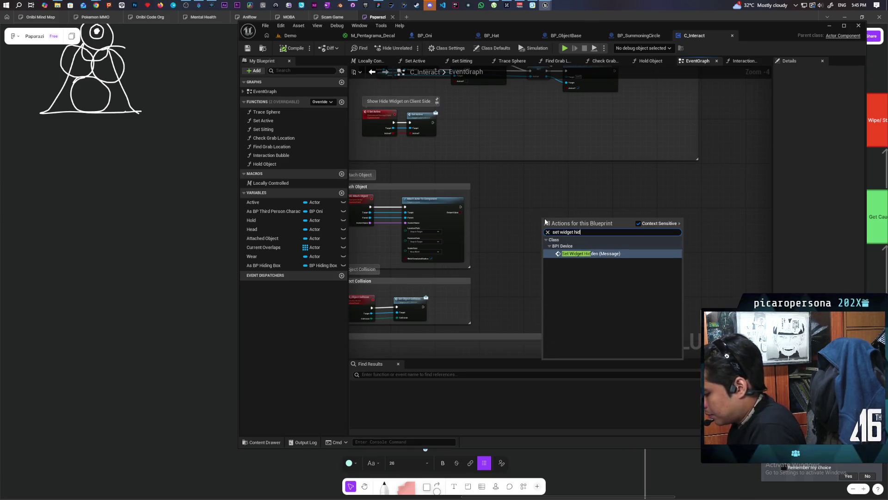
pyautogui.press('Return')
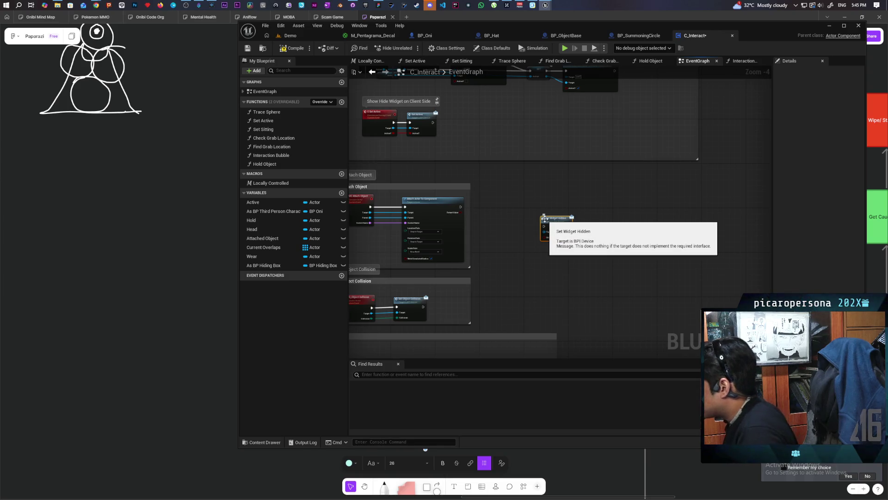
# Find Set Widget Hidden references by name and visit its EventGraph and Interaction Bubble uses
pyautogui.rightClick(557, 224)
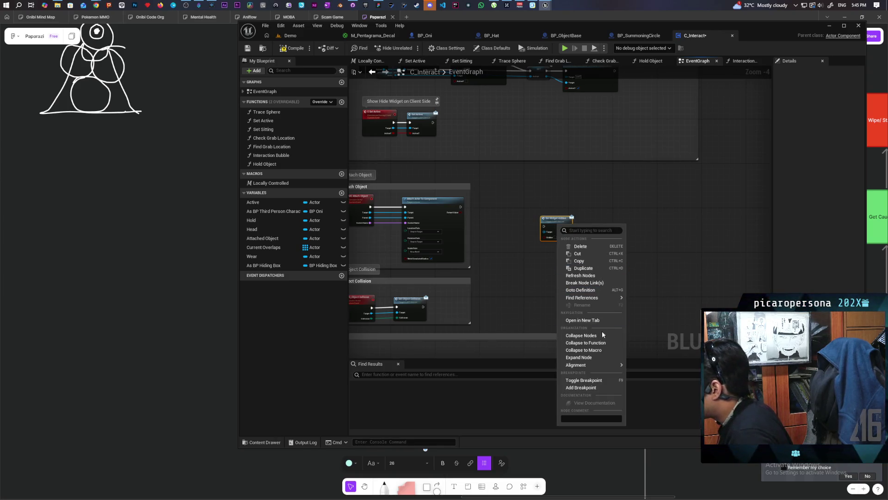
pyautogui.moveTo(606, 298)
pyautogui.click(652, 315)
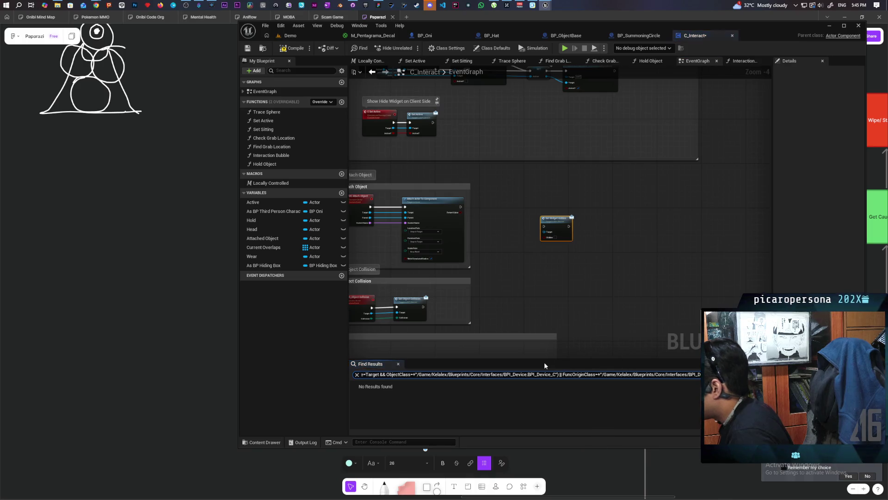
pyautogui.click(532, 284)
pyautogui.scroll(-2, 530, 282)
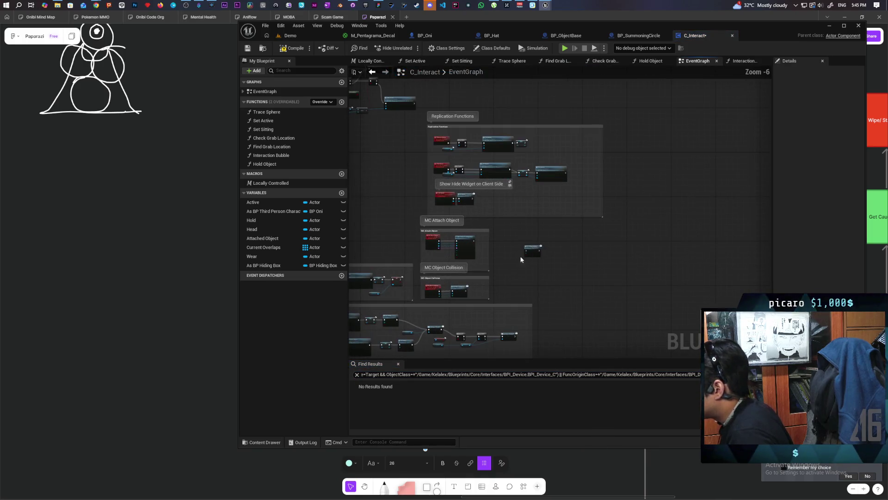
pyautogui.rightClick(531, 249)
pyautogui.moveTo(573, 321)
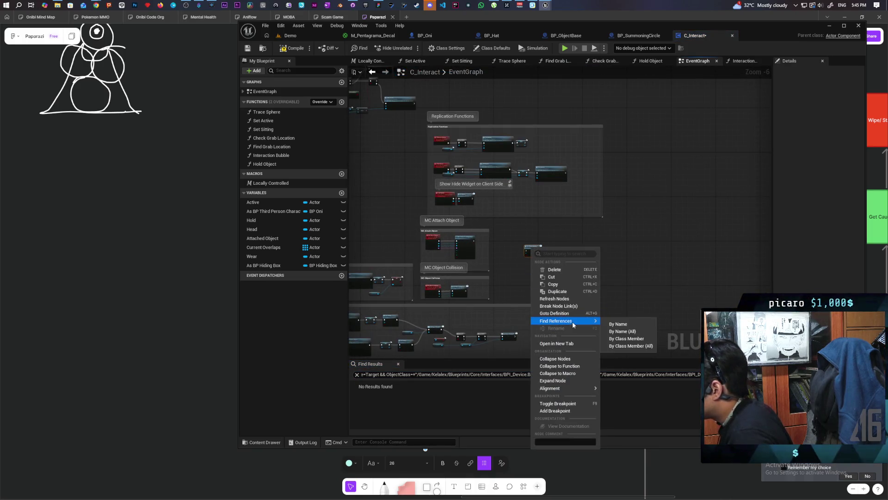
pyautogui.click(623, 326)
pyautogui.click(383, 393)
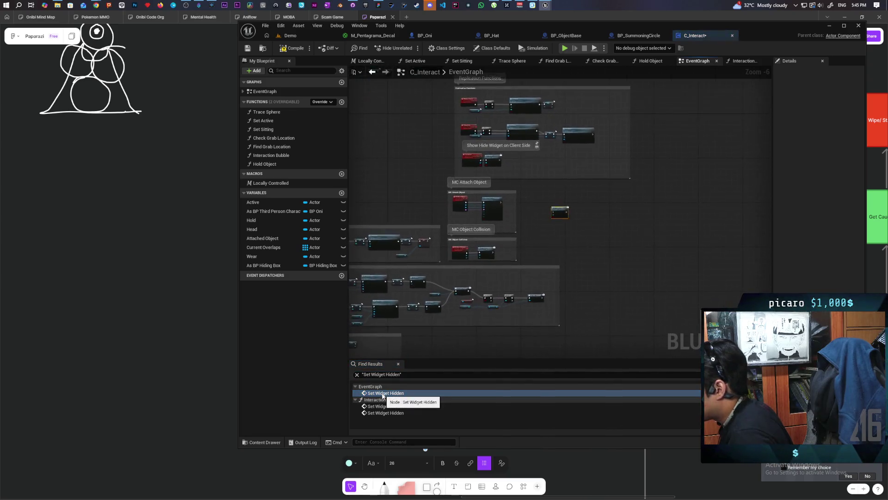
pyautogui.click(384, 407)
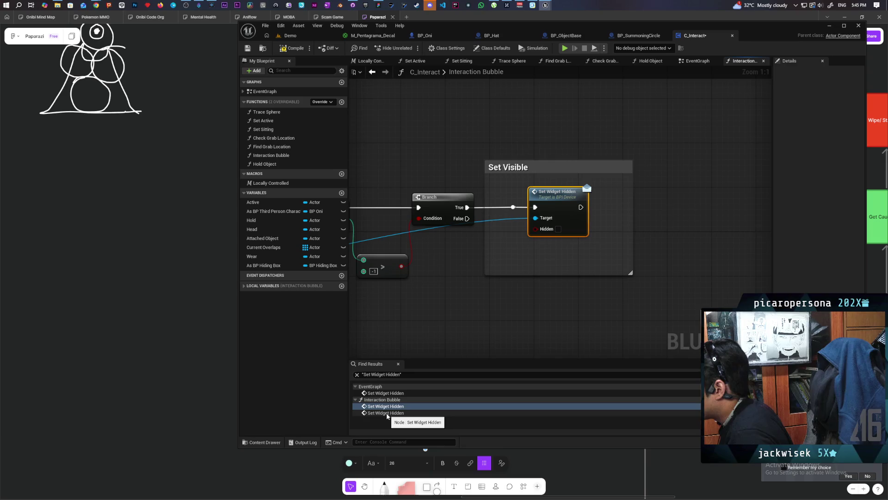
pyautogui.click(386, 413)
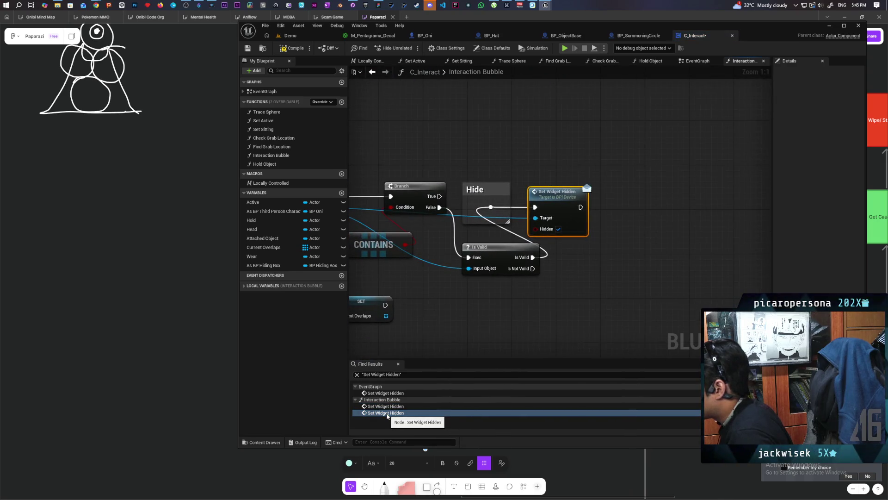
pyautogui.scroll(-5, 620, 275)
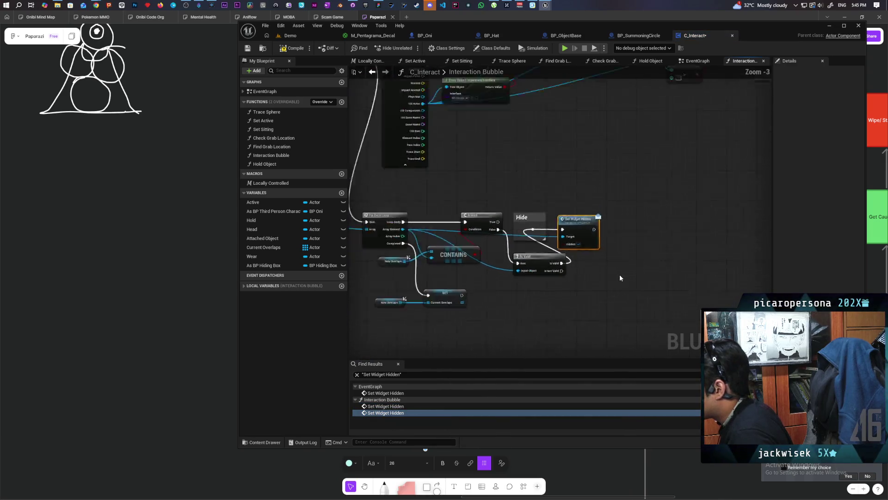
# Back in the EventGraph, move the new Set Widget Hidden node up and right
pyautogui.click(699, 61)
pyautogui.scroll(-2, 505, 250)
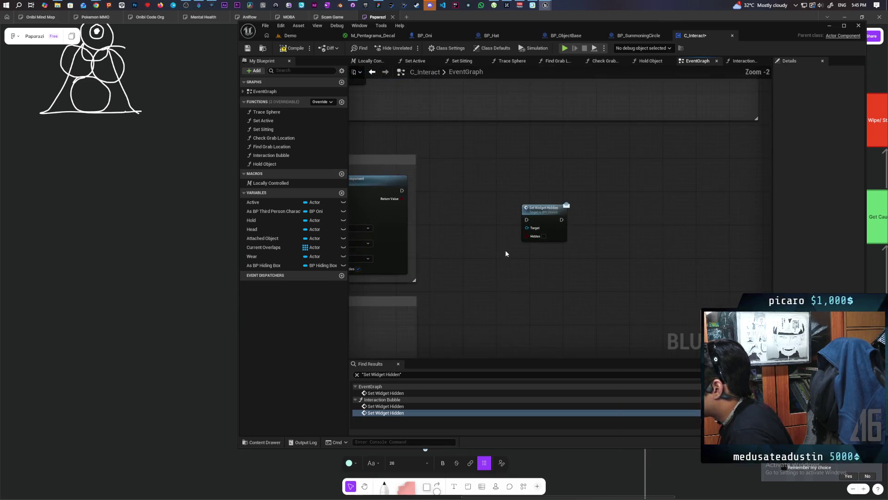
pyautogui.moveTo(515, 260); pyautogui.dragTo(597, 223)
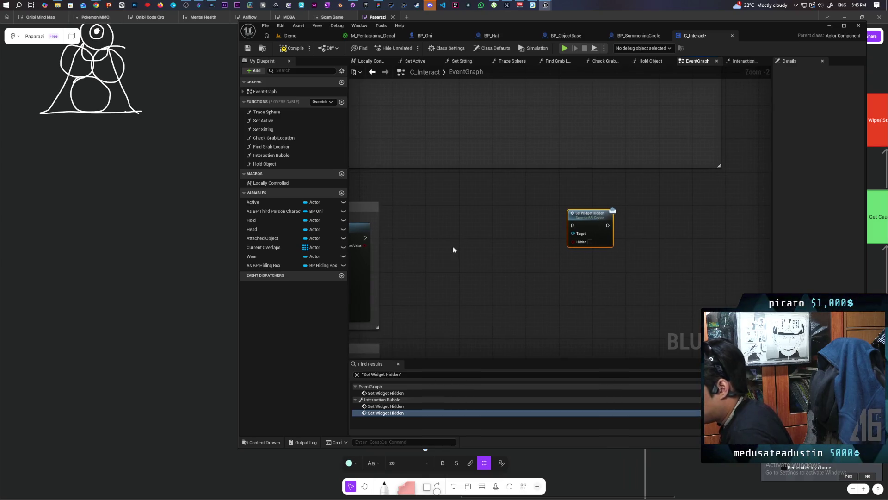
# Create a C Set Widget Hidden custom event with an Actor object reference input named Actor
pyautogui.click(407, 209)
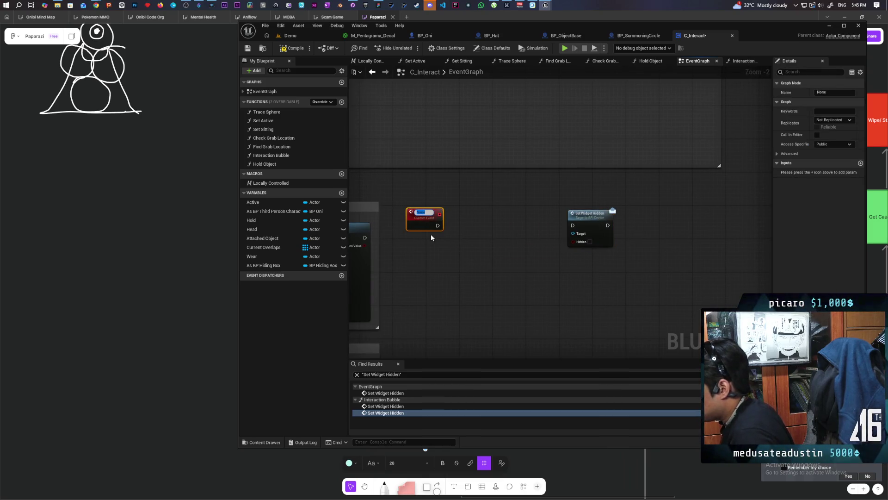
pyautogui.write('C')
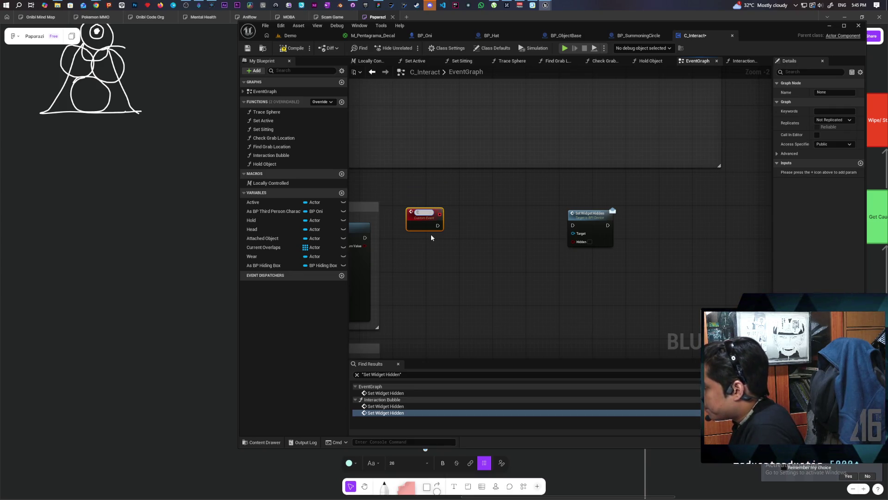
pyautogui.write(' Set Wi')
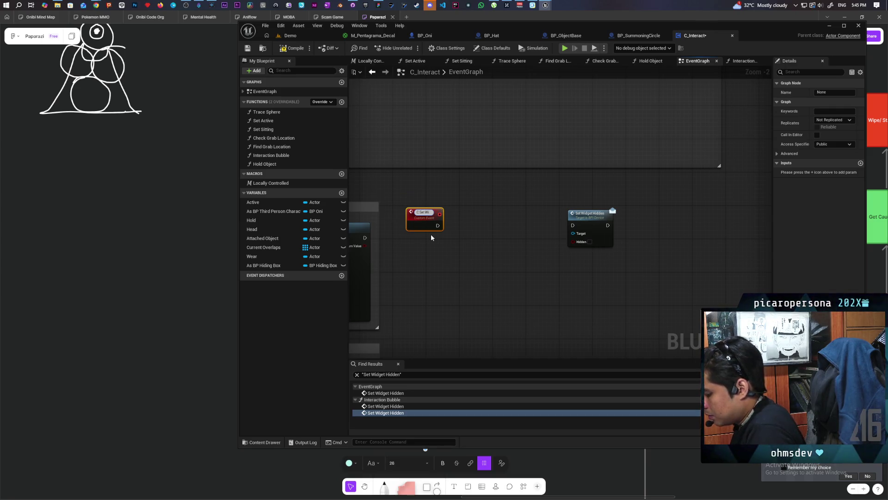
pyautogui.write('dget Hidden')
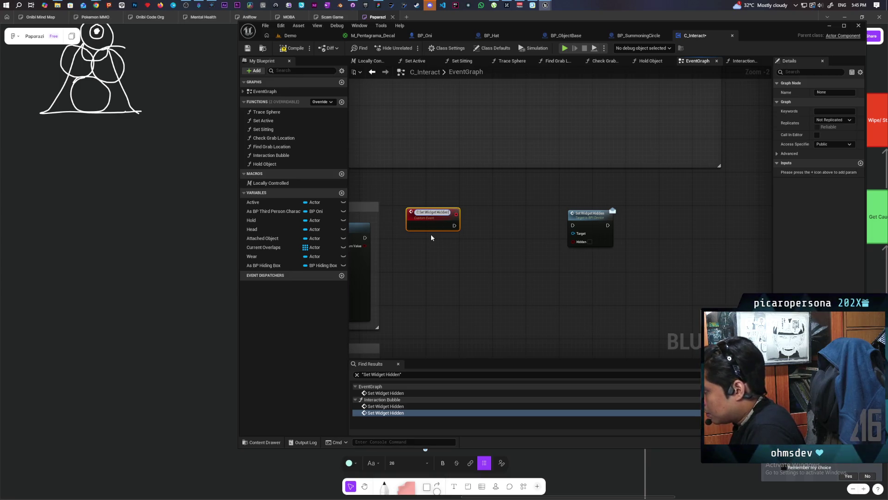
pyautogui.click(431, 234)
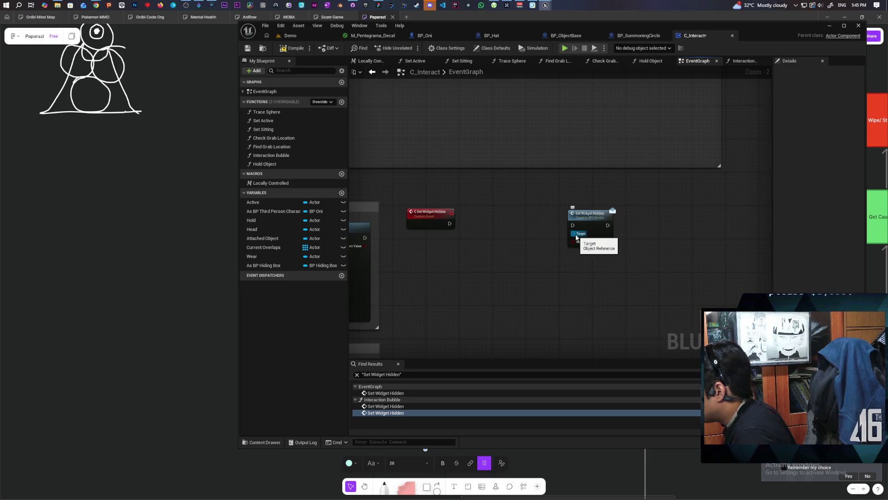
pyautogui.click(433, 218)
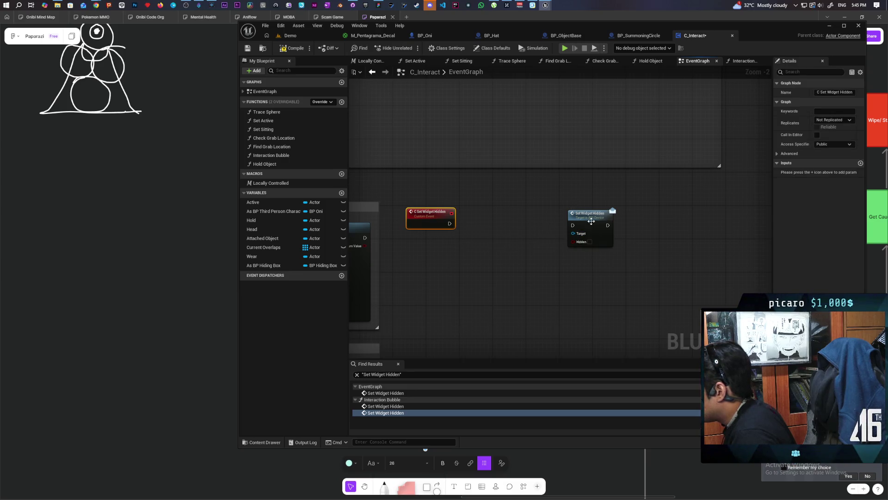
pyautogui.click(860, 163)
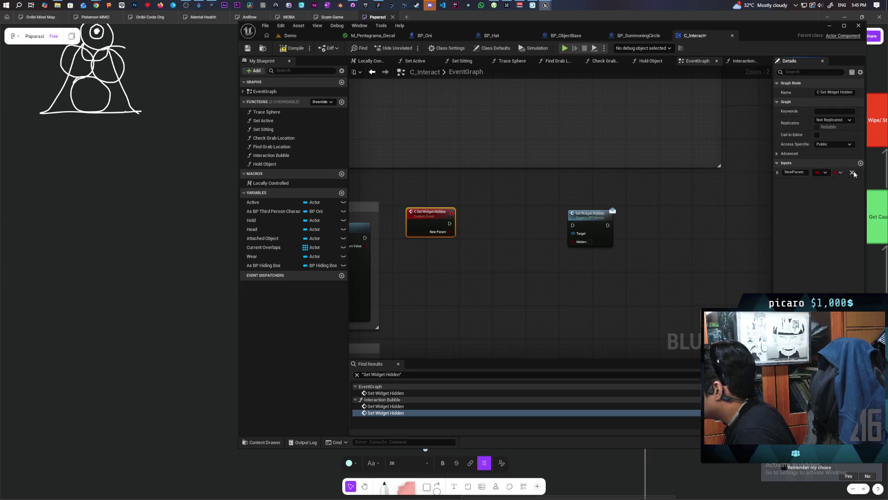
pyautogui.click(826, 172)
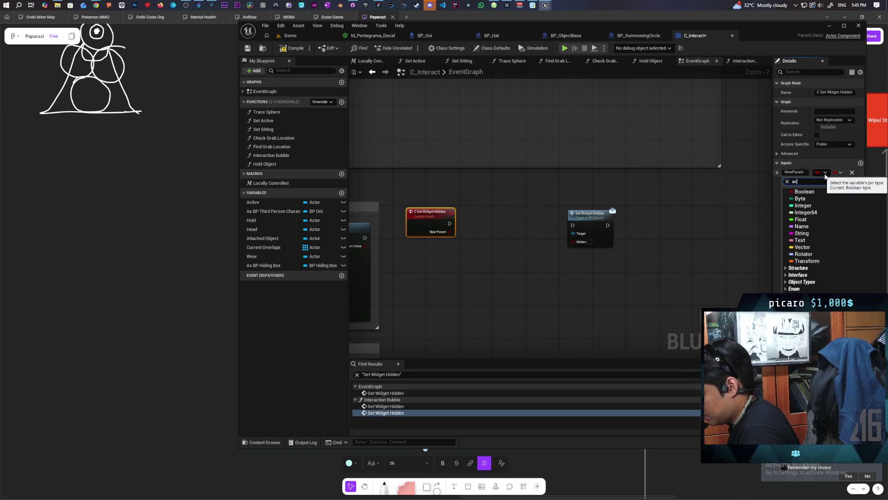
pyautogui.write('tor')
pyautogui.scroll(-3, 818, 231)
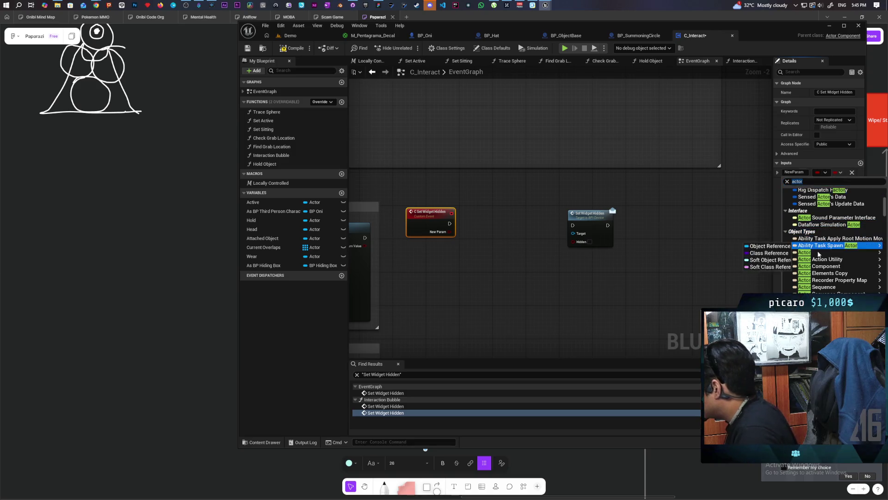
pyautogui.click(819, 253)
pyautogui.click(795, 172)
pyautogui.write('Actor')
pyautogui.click(454, 245)
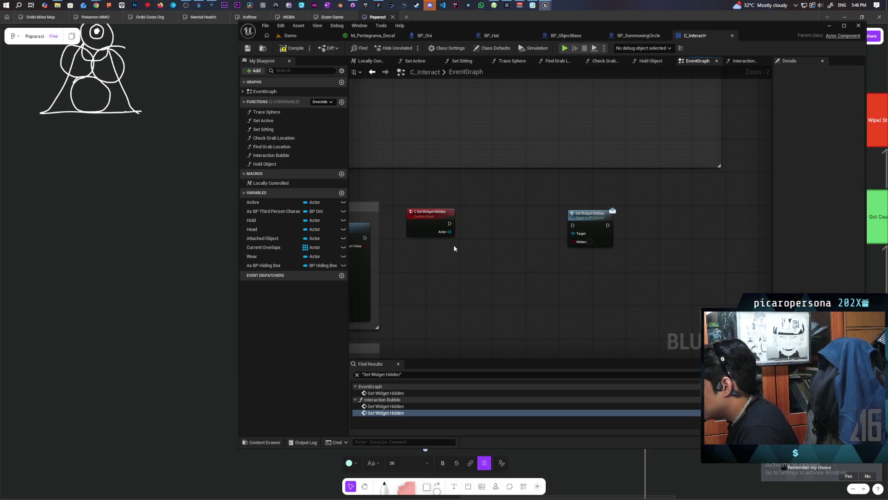
# Wire the event's Actor and Hidden inputs into Set Widget Hidden and save C_Interact
pyautogui.moveTo(449, 232)
pyautogui.mouseDown()
pyautogui.moveTo(581, 234)
pyautogui.moveTo(509, 224)
pyautogui.mouseUp()
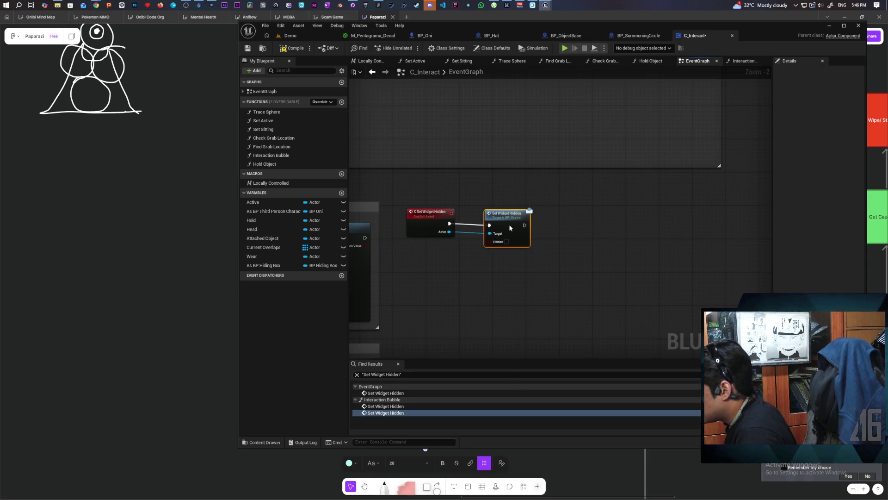
pyautogui.keyDown('ctrl'); pyautogui.click(442, 229); pyautogui.keyUp('ctrl')
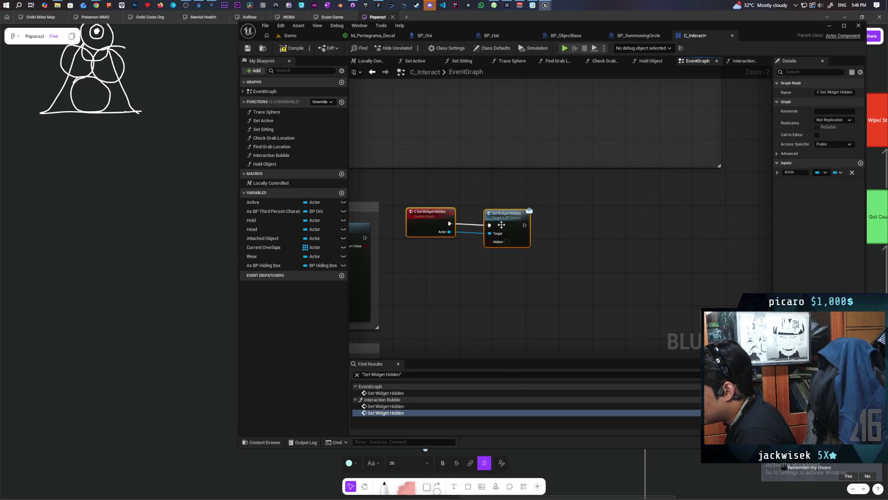
pyautogui.click(456, 270)
pyautogui.moveTo(490, 241)
pyautogui.mouseDown()
pyautogui.moveTo(455, 254)
pyautogui.moveTo(439, 233)
pyautogui.mouseUp()
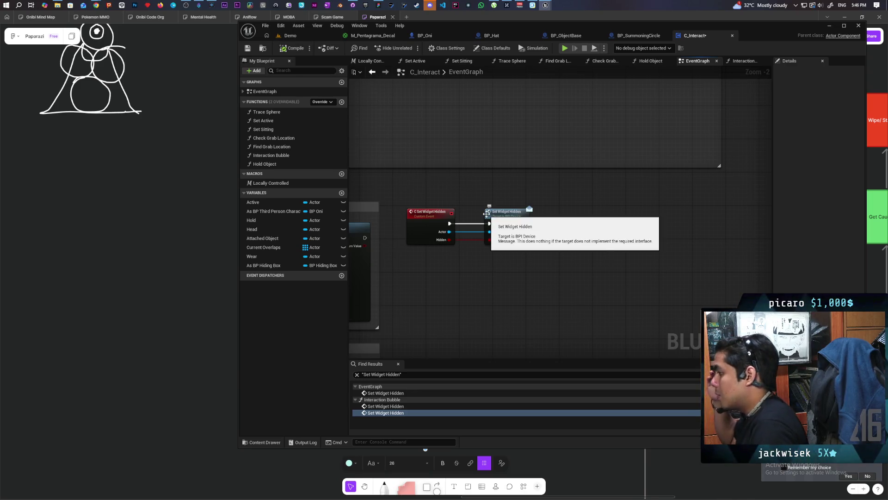
pyautogui.hotkey('ctrl', 's')
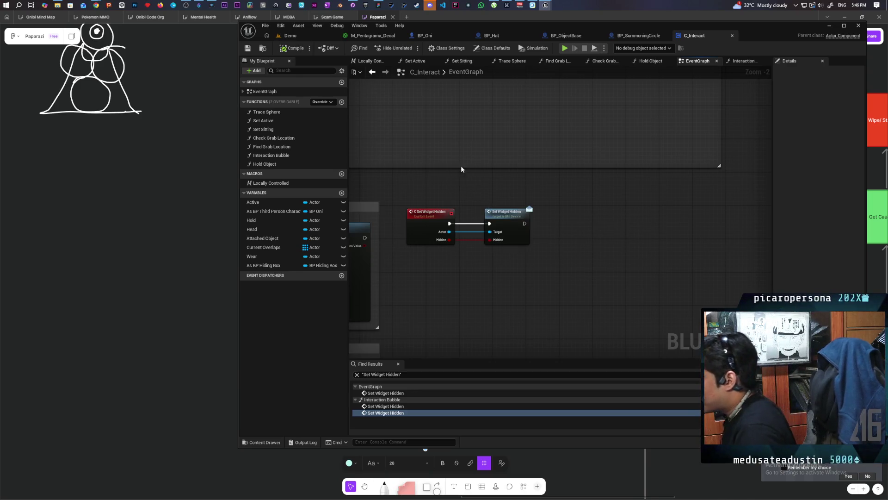
# Set the C Set Widget Hidden event's replication to Run on owning Client
pyautogui.click(430, 213)
pyautogui.click(834, 120)
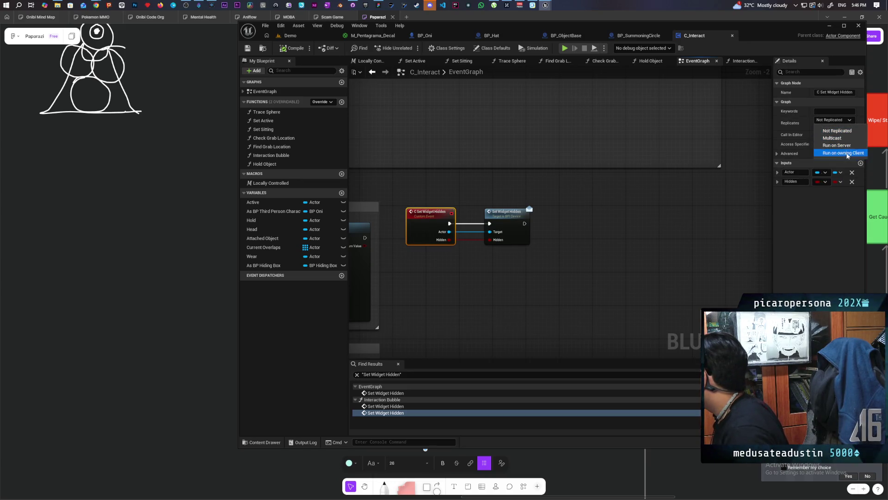
pyautogui.click(847, 153)
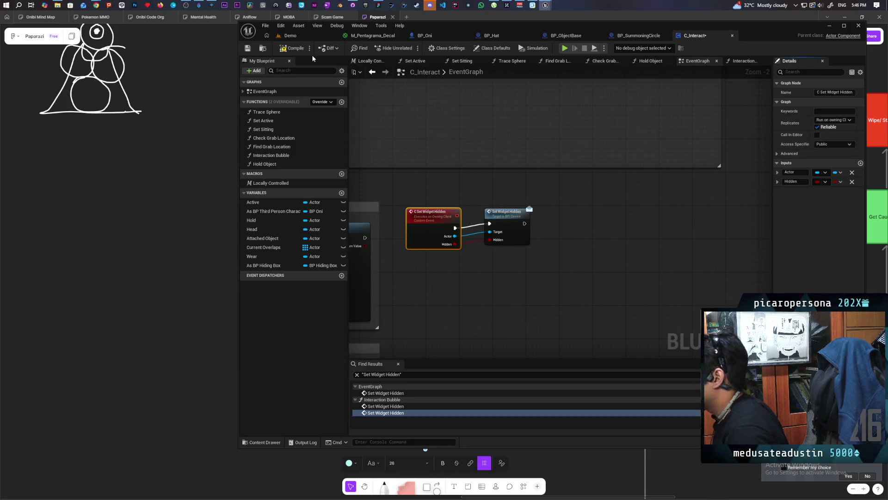
pyautogui.moveTo(552, 207)
pyautogui.mouseDown()
pyautogui.moveTo(432, 267)
pyautogui.moveTo(457, 279)
pyautogui.mouseUp()
# Wrap the two widget-hiding nodes in a comment titled 'C Widget Hidden'
pyautogui.click(457, 279)
pyautogui.scroll(-1, 446, 269)
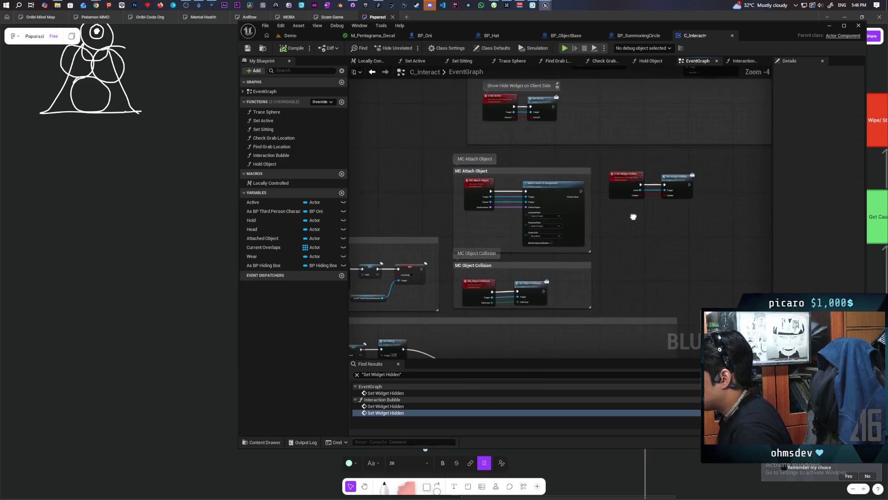
pyautogui.scroll(-1, 531, 160)
pyautogui.moveTo(531, 156); pyautogui.dragTo(604, 195)
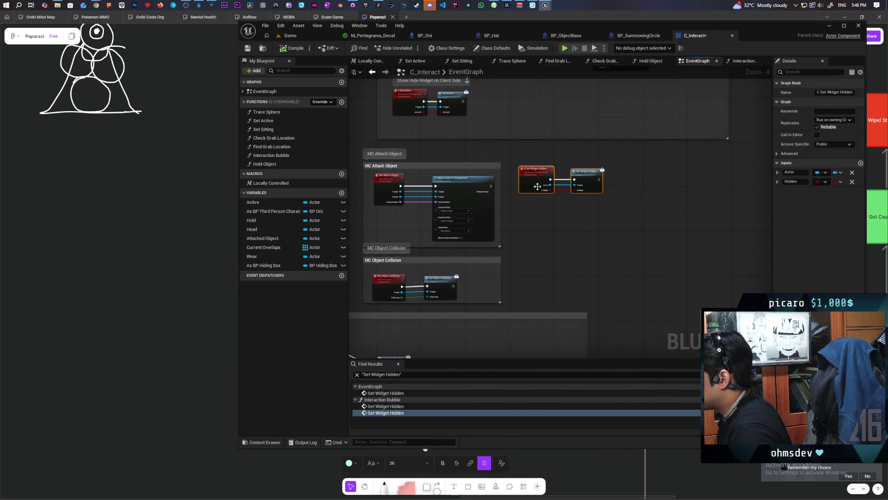
pyautogui.moveTo(534, 181); pyautogui.dragTo(540, 192)
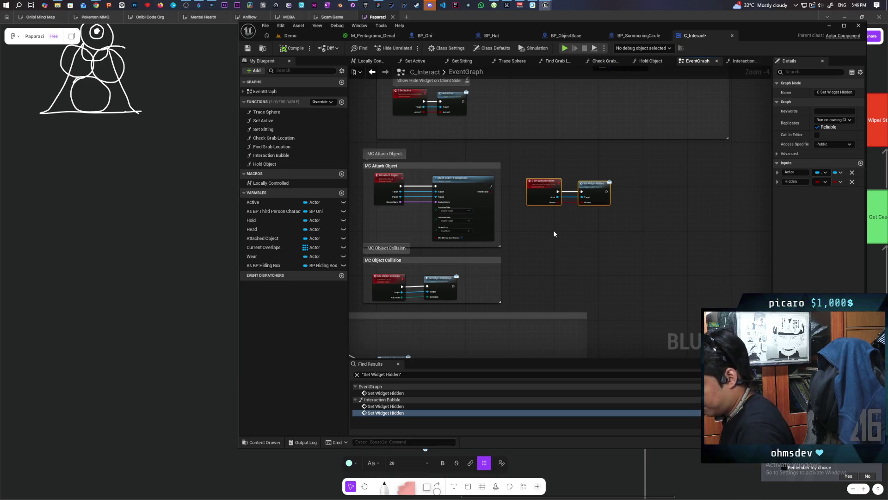
pyautogui.write('c')
pyautogui.write('C')
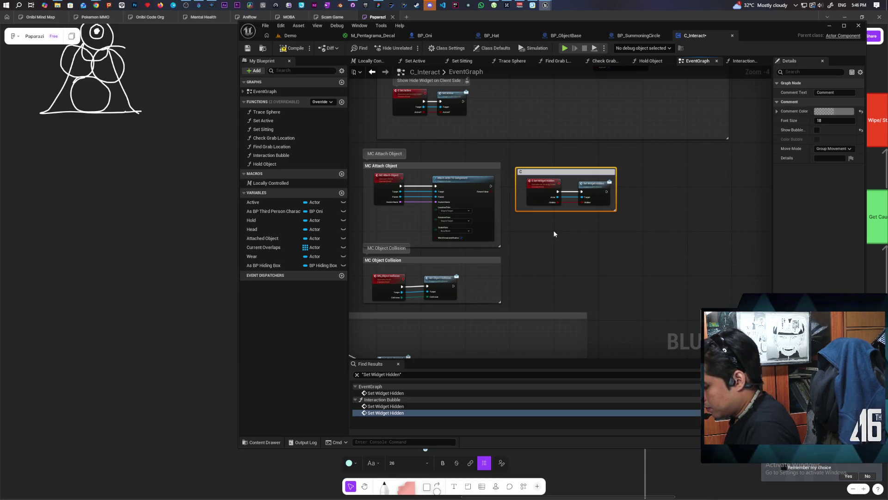
pyautogui.write(' Widget Hidden')
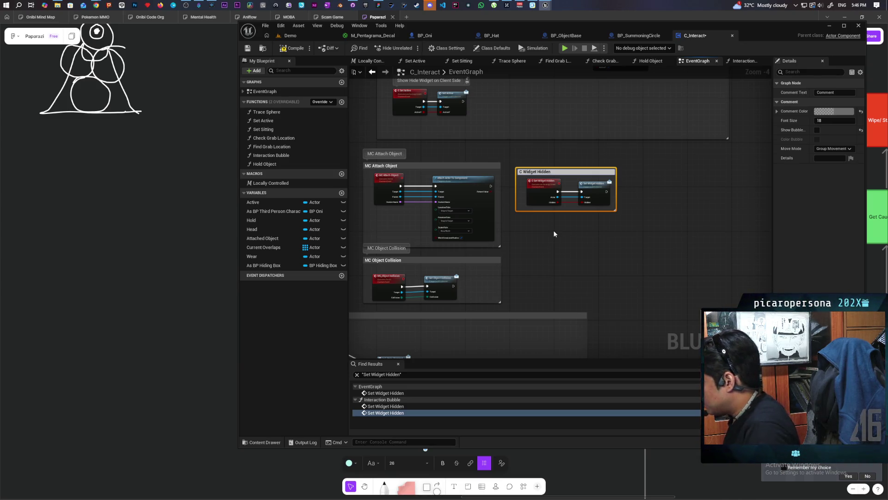
pyautogui.press('Return')
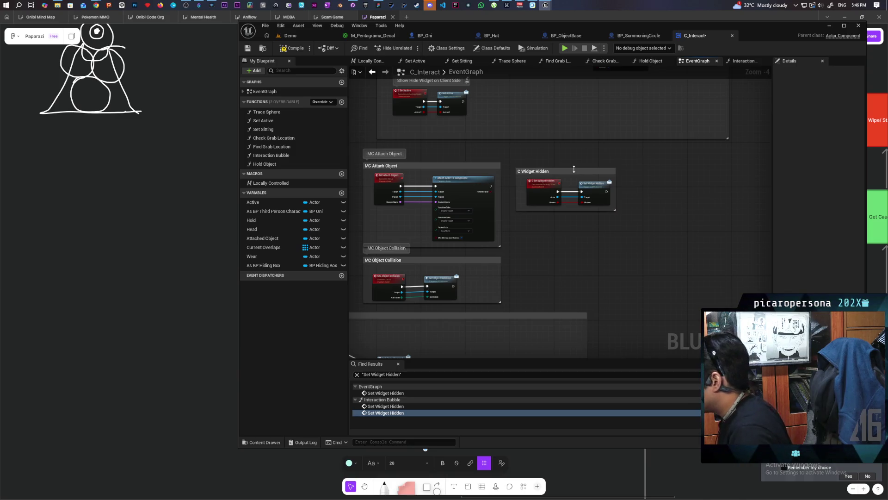
# Reposition and enlarge the C Widget Hidden comment box, then save C_Interact
pyautogui.moveTo(576, 171); pyautogui.dragTo(576, 165)
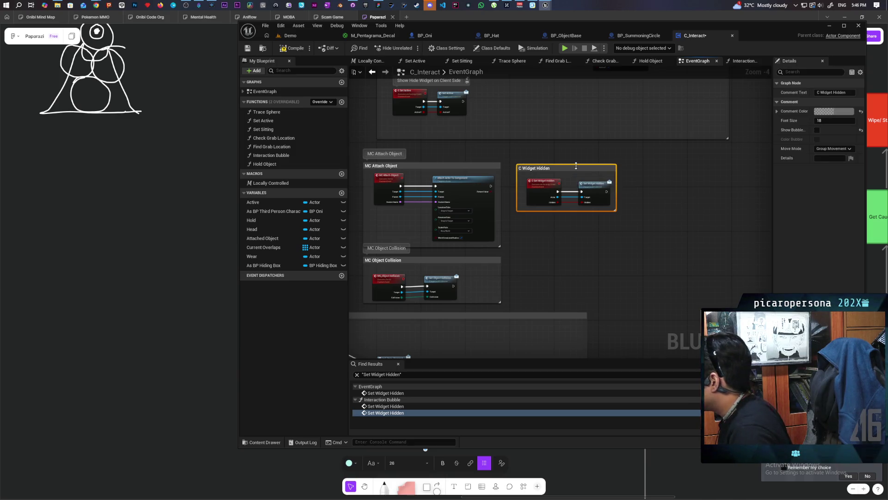
pyautogui.moveTo(618, 212); pyautogui.dragTo(622, 233)
pyautogui.click(589, 236)
pyautogui.click(543, 181)
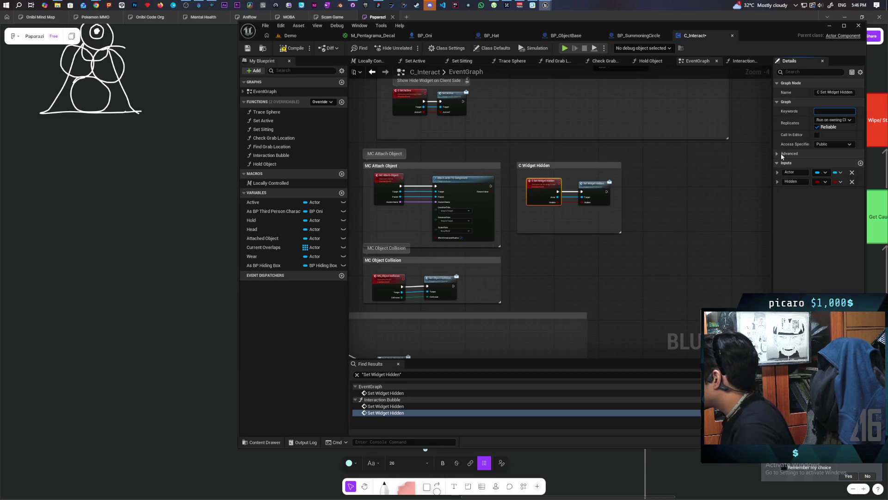
pyautogui.click(715, 221)
pyautogui.hotkey('ctrl', 's')
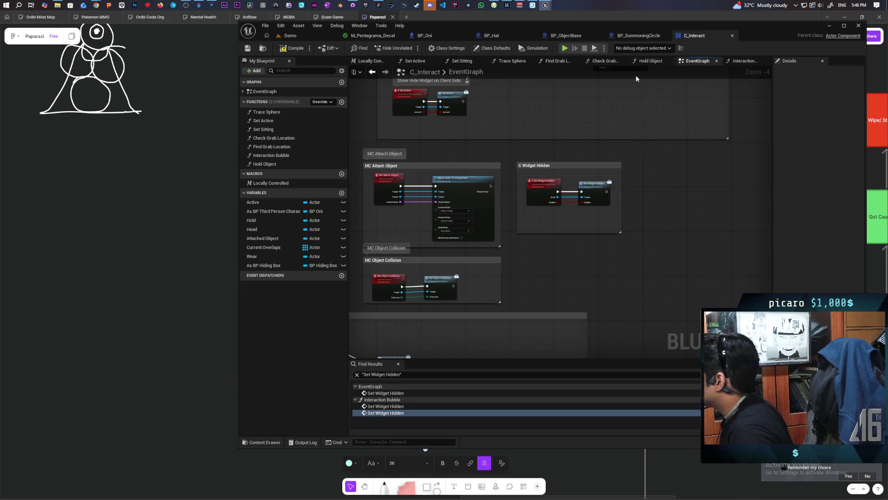
pyautogui.click(645, 35)
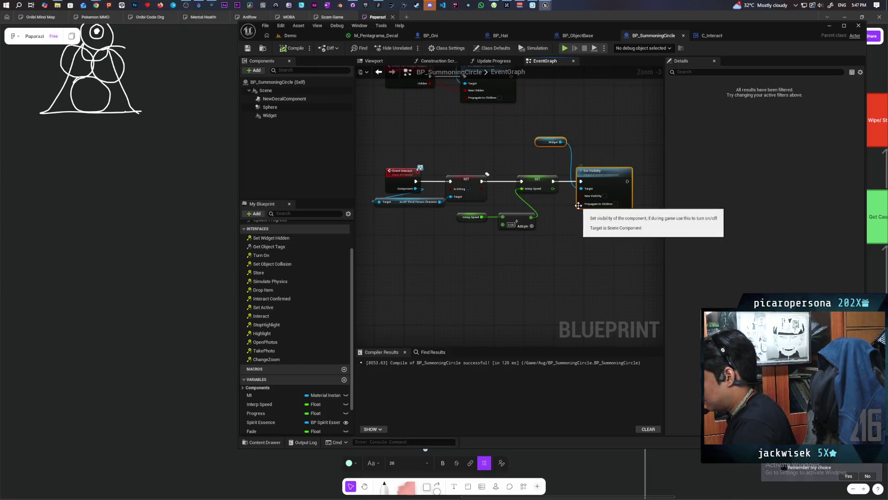
# Replace the old visibility nodes with a C Set Widget Hidden call run after the SET node
pyautogui.press('Delete')
pyautogui.moveTo(428, 233); pyautogui.dragTo(591, 248)
pyautogui.write('c set widget')
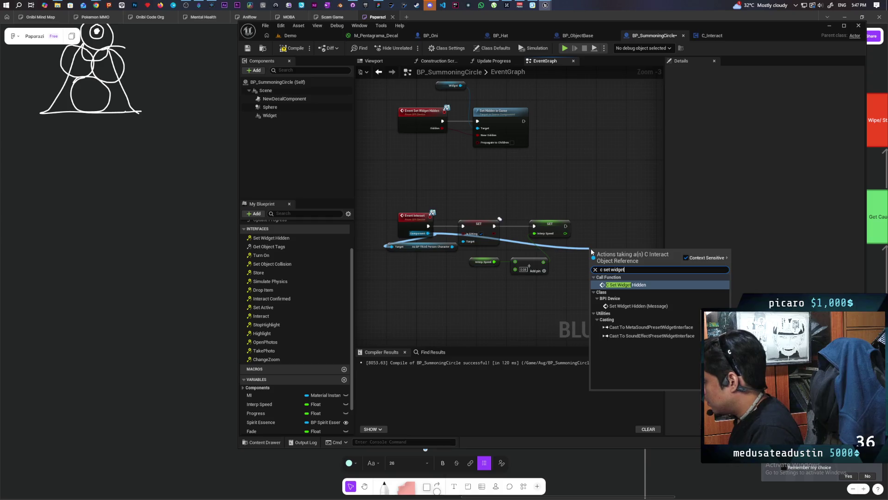
pyautogui.press('Return')
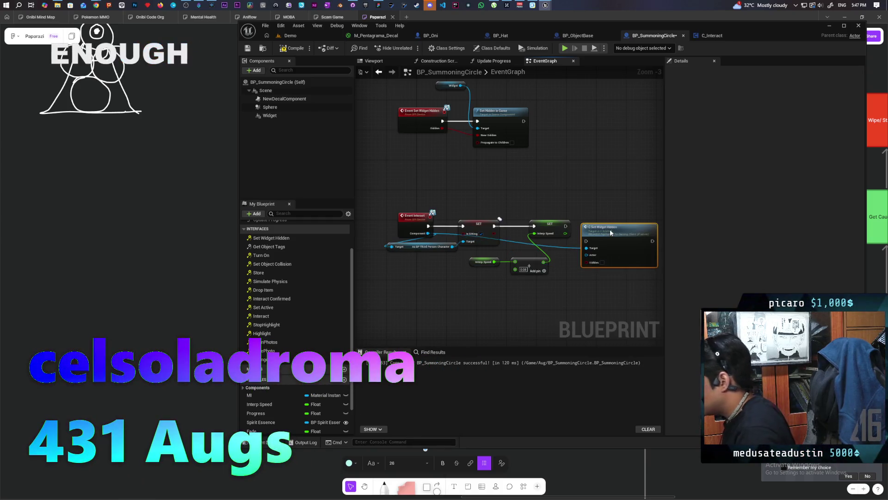
pyautogui.moveTo(609, 229); pyautogui.dragTo(610, 221)
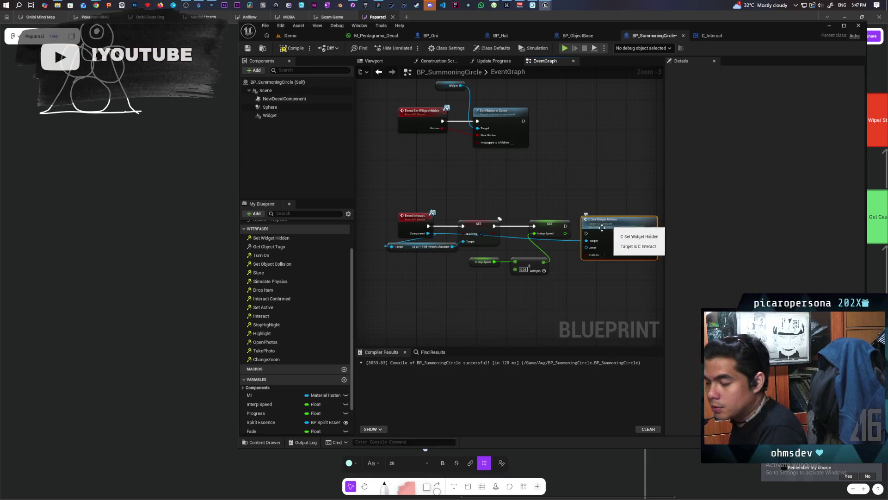
pyautogui.scroll(3, 519, 213)
pyautogui.moveTo(519, 212)
pyautogui.mouseDown()
pyautogui.moveTo(551, 224)
pyautogui.moveTo(618, 212)
pyautogui.mouseUp()
# Feed a Self reference into the call's Actor input and compile BP_SummoningCircle
pyautogui.moveTo(578, 234); pyautogui.dragTo(554, 269)
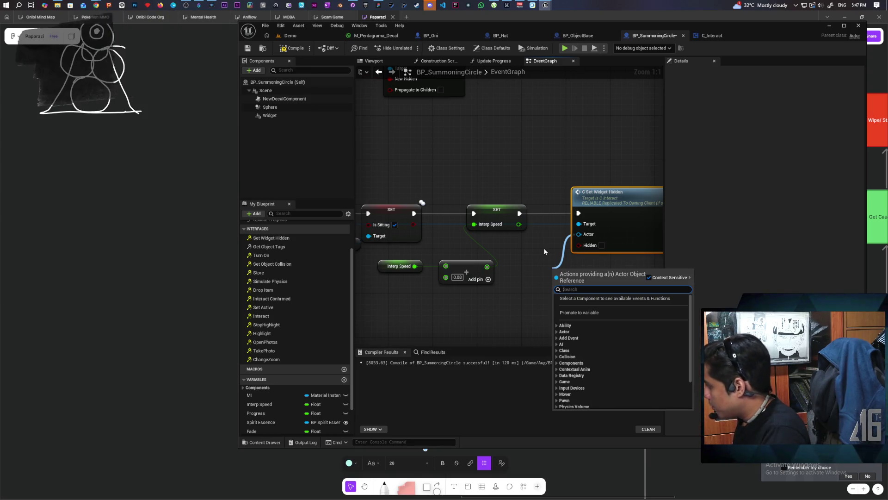
pyautogui.write('self')
pyautogui.press('Return')
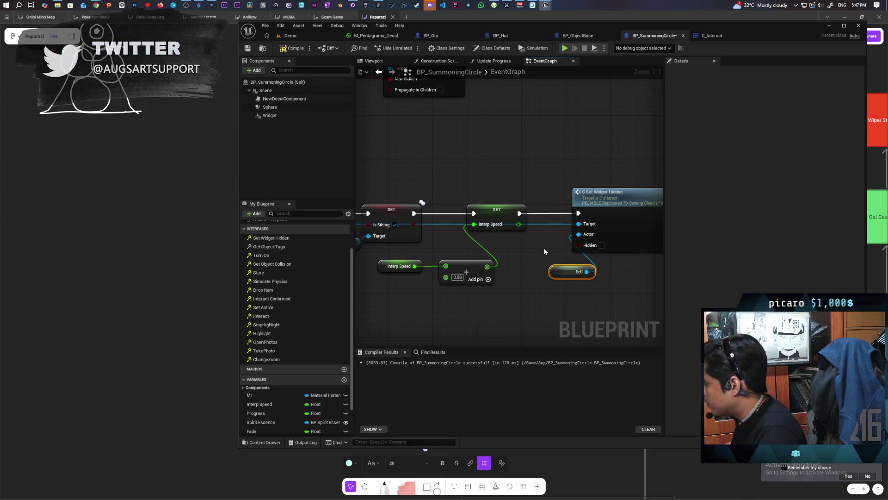
pyautogui.moveTo(572, 274)
pyautogui.mouseDown()
pyautogui.moveTo(552, 259)
pyautogui.moveTo(532, 258)
pyautogui.mouseUp()
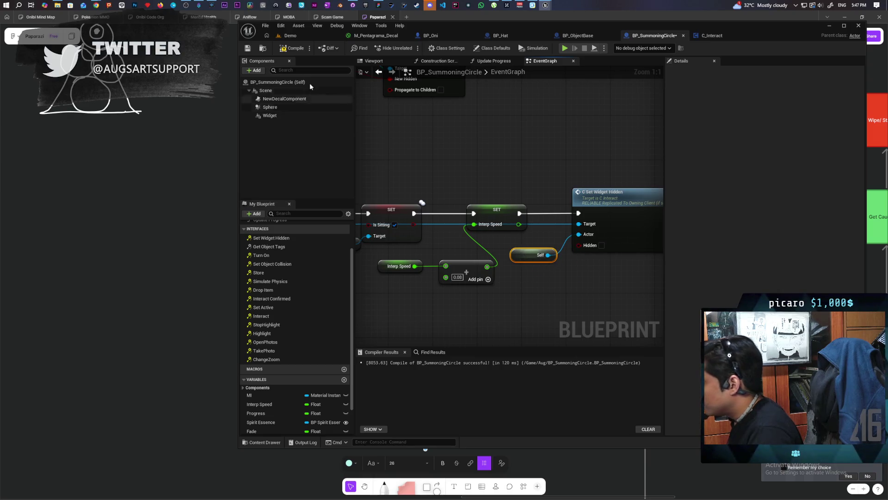
pyautogui.press('F7')
# Review the surrounding event chains and save BP_SummoningCircle
pyautogui.scroll(-3, 501, 162)
pyautogui.moveTo(502, 162); pyautogui.dragTo(463, 158)
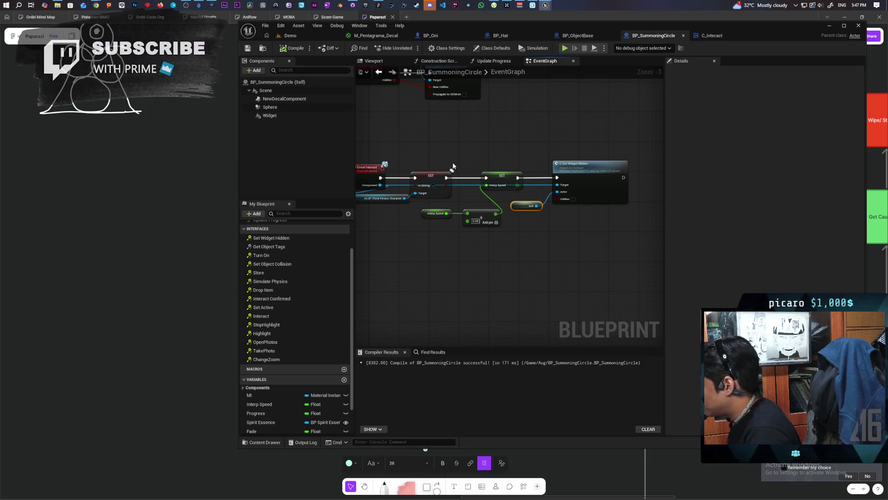
pyautogui.moveTo(466, 180); pyautogui.dragTo(478, 200)
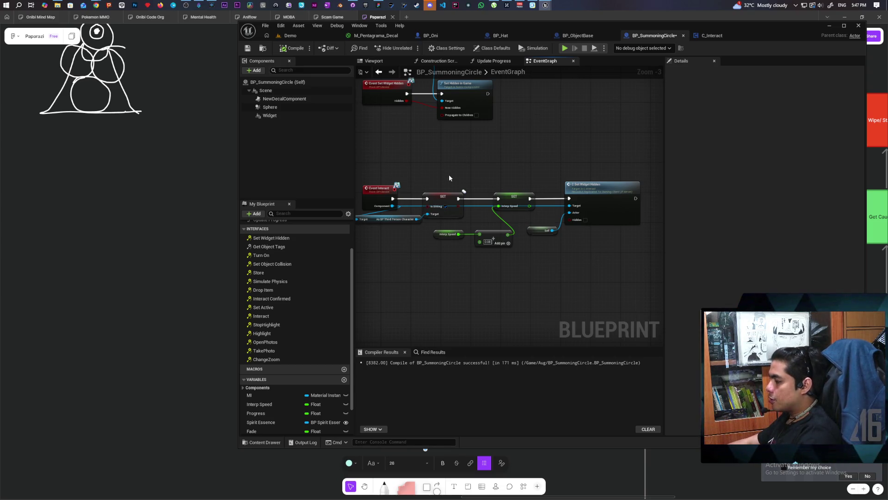
pyautogui.moveTo(449, 178); pyautogui.dragTo(465, 179)
pyautogui.click(458, 206)
pyautogui.moveTo(425, 272); pyautogui.dragTo(435, 282)
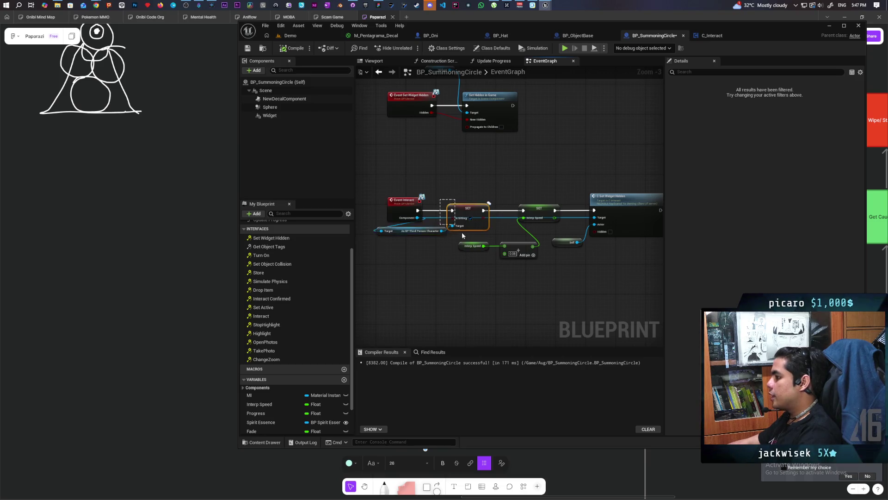
pyautogui.moveTo(567, 187)
pyautogui.mouseDown()
pyautogui.moveTo(612, 265)
pyautogui.moveTo(553, 264)
pyautogui.moveTo(606, 296)
pyautogui.moveTo(647, 291)
pyautogui.moveTo(576, 277)
pyautogui.mouseUp()
pyautogui.scroll(2, 558, 263)
pyautogui.click(560, 269)
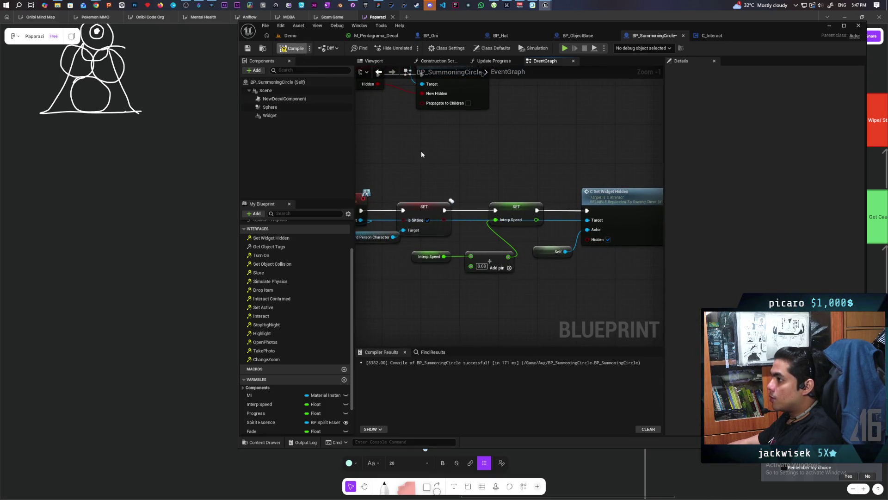
pyautogui.hotkey('ctrl', 's')
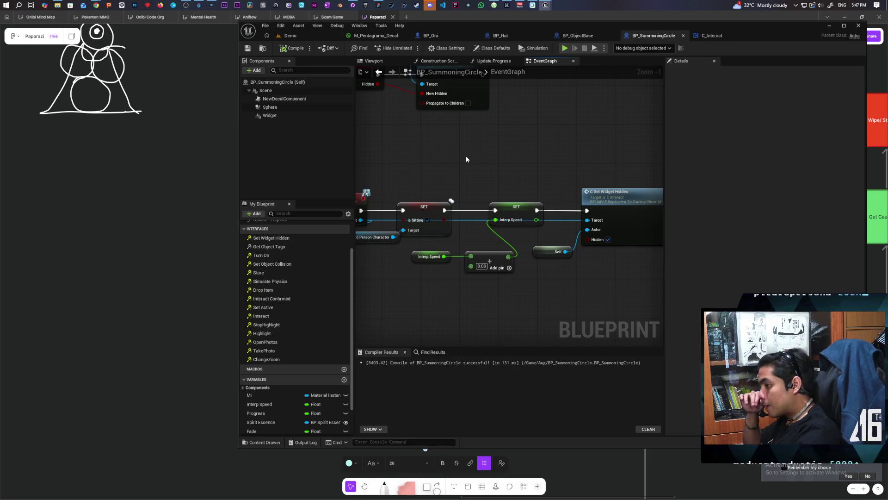
pyautogui.scroll(-2, 465, 157)
pyautogui.moveTo(466, 157)
pyautogui.mouseDown()
pyautogui.moveTo(498, 195)
pyautogui.moveTo(488, 188)
pyautogui.mouseUp()
pyautogui.scroll(-1, 489, 191)
pyautogui.scroll(1, 489, 191)
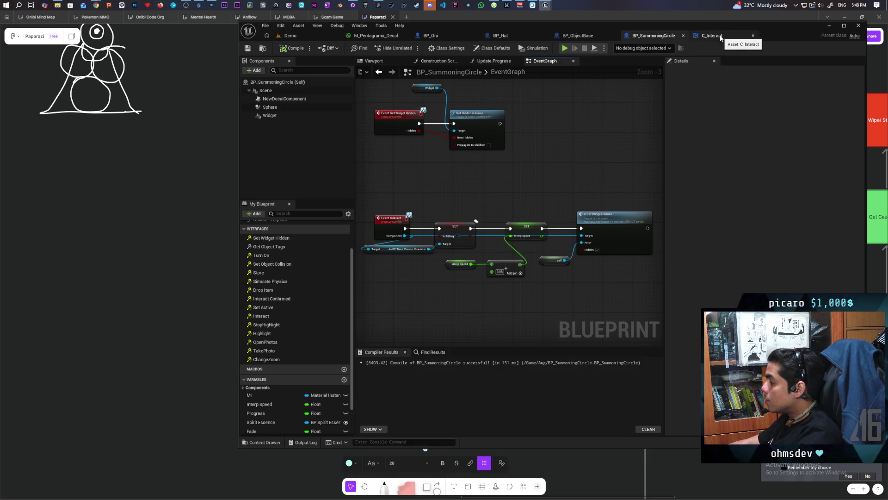
# Play-test the Demo level with multiple clients, summon the red pentagram circle with F, then stop
pyautogui.click(301, 36)
pyautogui.click(410, 47)
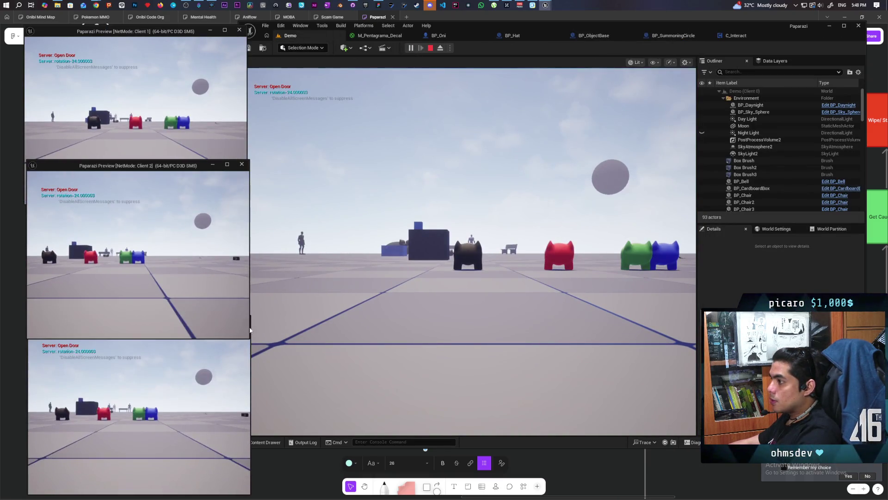
pyautogui.press('w')
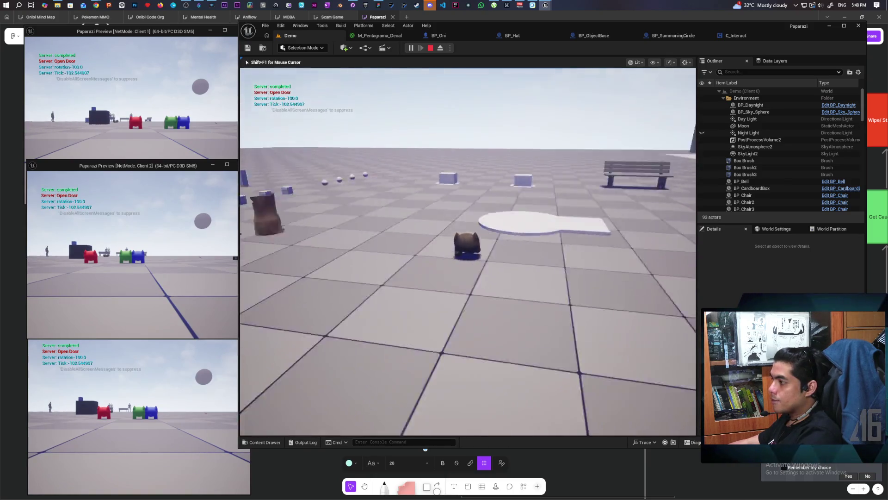
pyautogui.press('w')
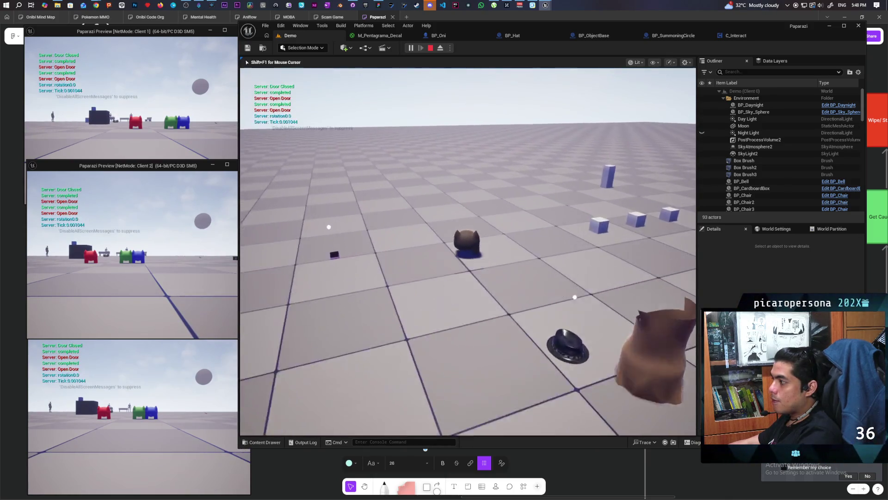
pyautogui.press('f')
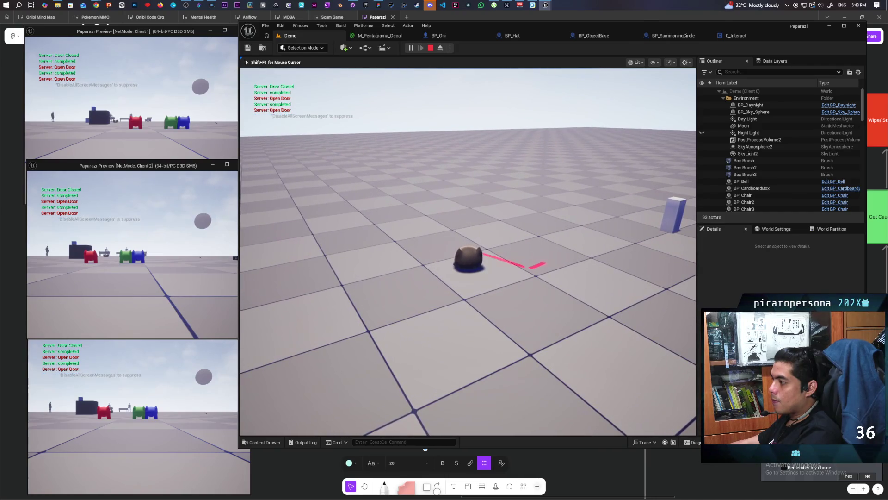
pyautogui.press('w')
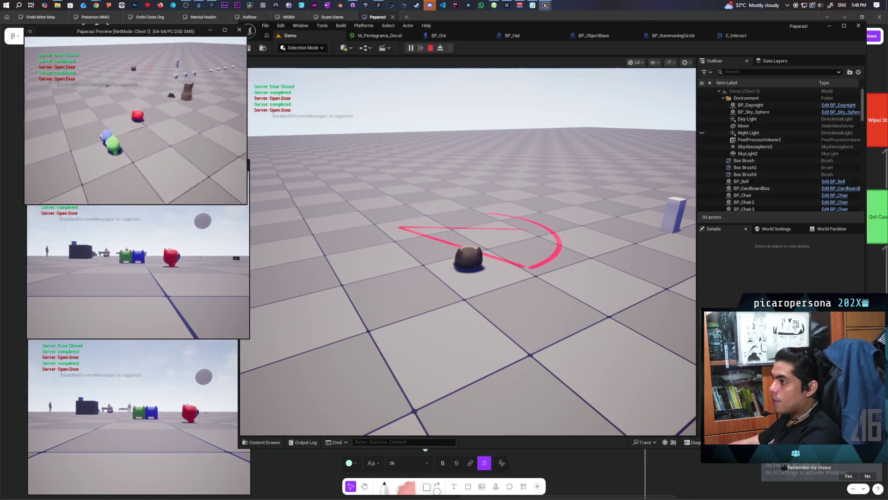
pyautogui.press('w')
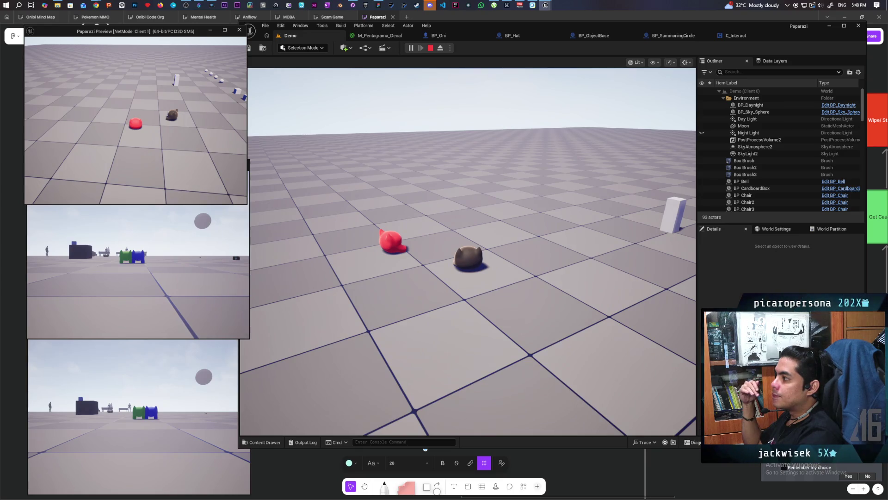
pyautogui.press('Escape')
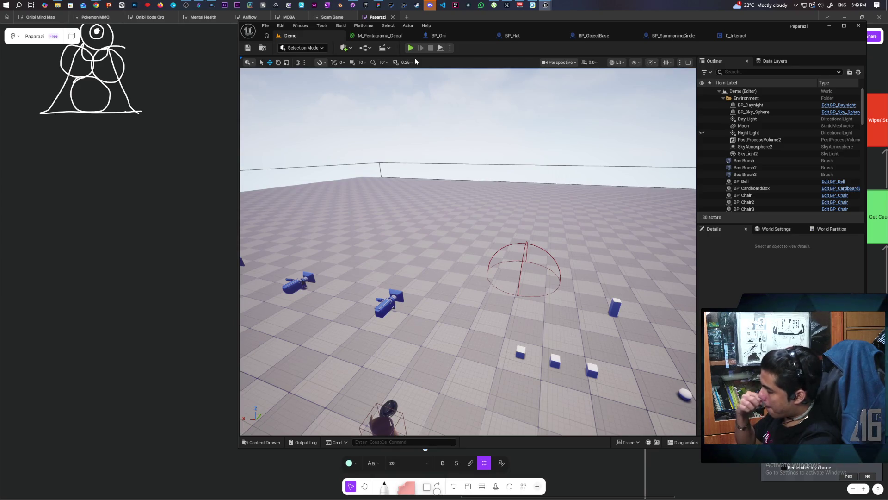
pyautogui.moveTo(484, 260)
pyautogui.mouseDown()
pyautogui.moveTo(480, 310)
pyautogui.moveTo(455, 311)
pyautogui.mouseUp()
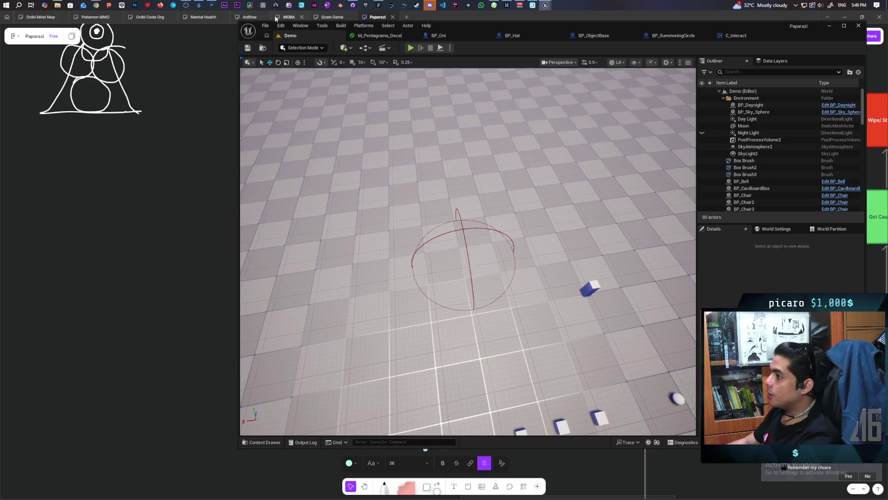
pyautogui.click(200, 6)
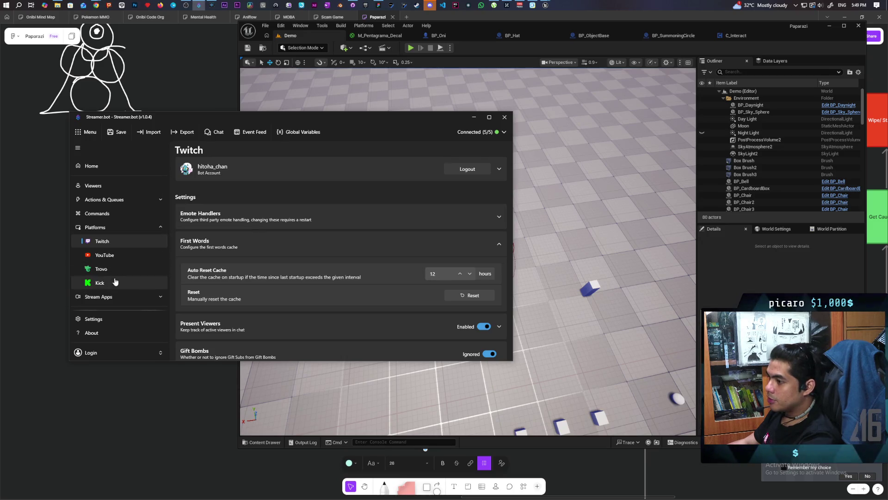
# Bring up the SFX Redeem action's trigger and cases under Actions & Queues in Streamer.bot
pyautogui.scroll(3, 252, 273)
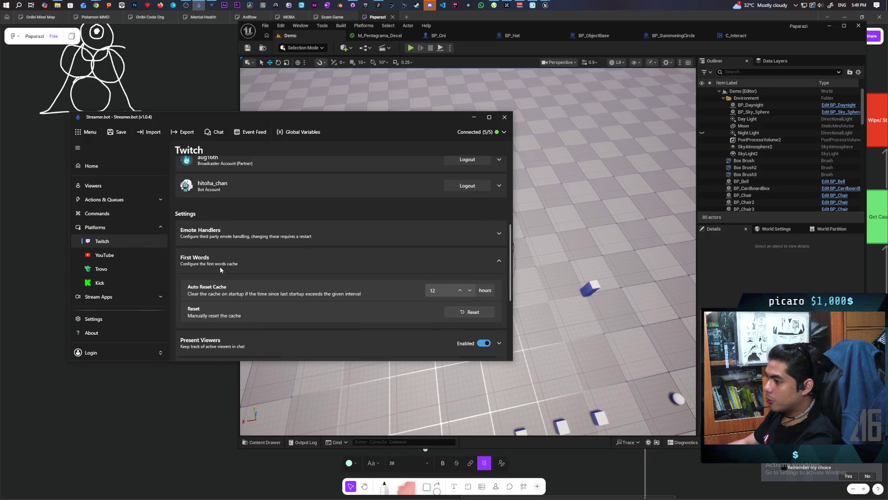
pyautogui.scroll(2, 222, 262)
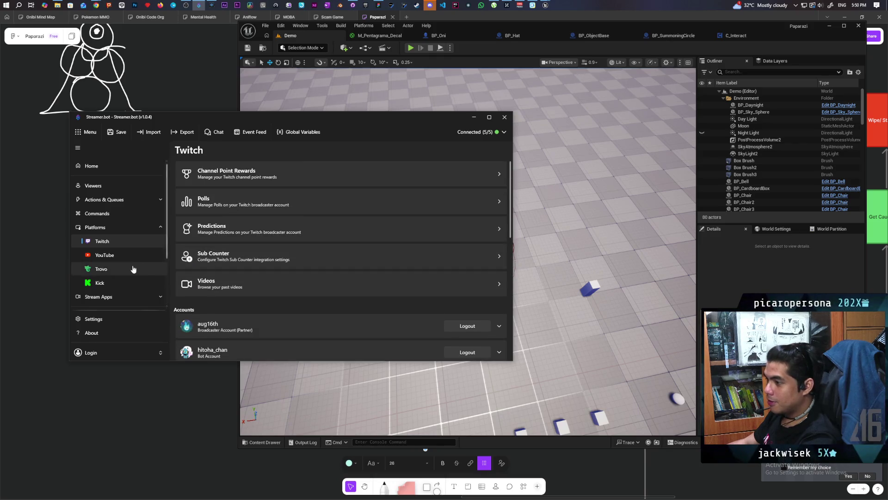
pyautogui.click(256, 180)
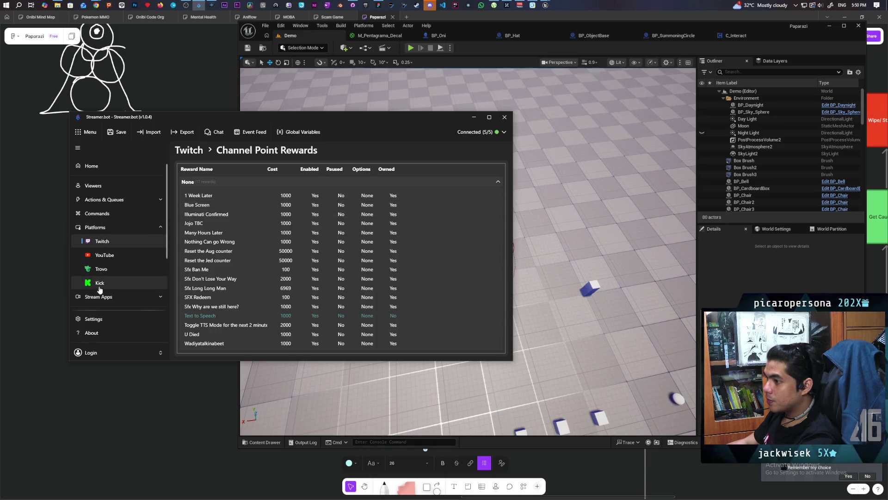
pyautogui.click(104, 199)
pyautogui.click(252, 185)
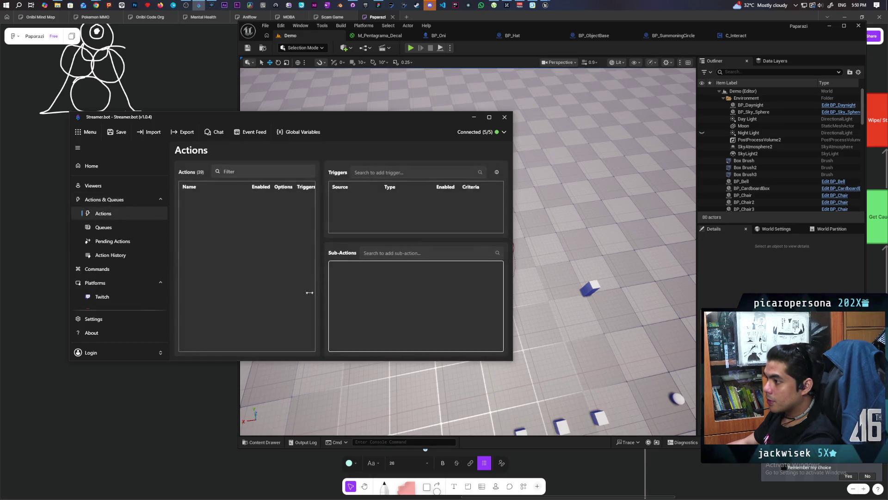
pyautogui.scroll(-3, 254, 250)
pyautogui.scroll(-2, 254, 255)
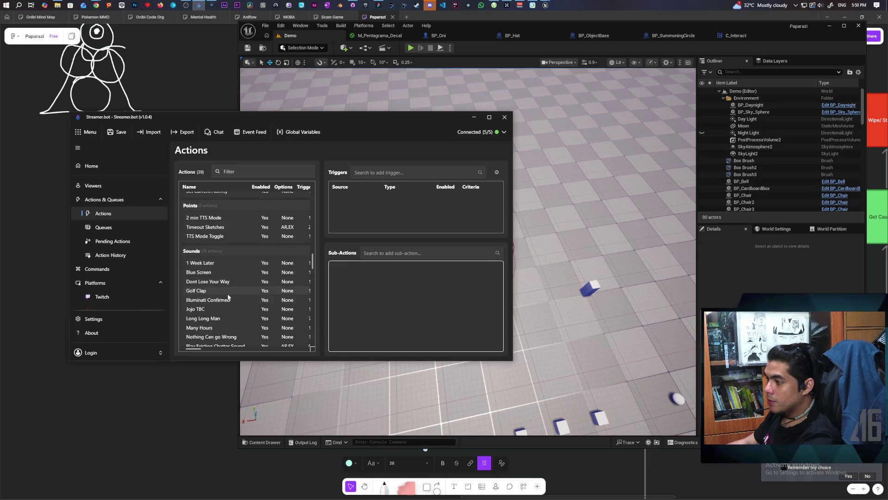
pyautogui.scroll(-2, 225, 309)
pyautogui.click(223, 309)
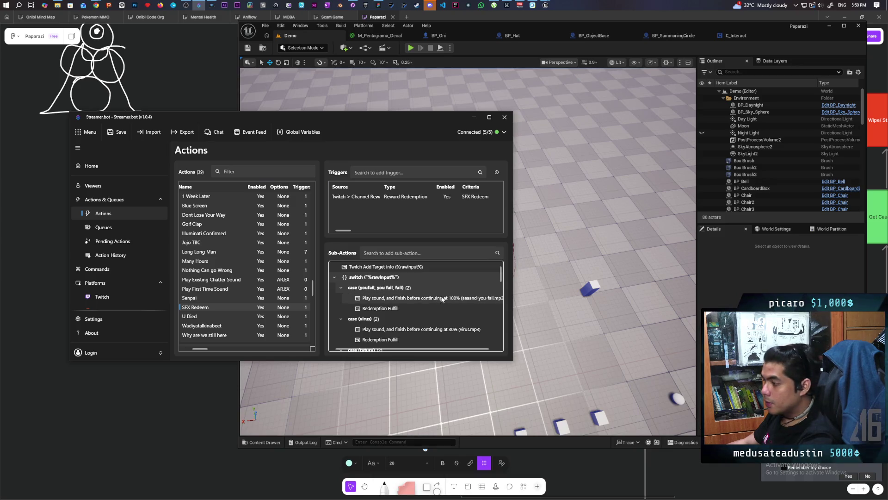
# Add 'brain rot' as a value of the mindrot case, then save the settings with Ctrl+S
pyautogui.scroll(-1, 405, 314)
pyautogui.scroll(-5, 406, 313)
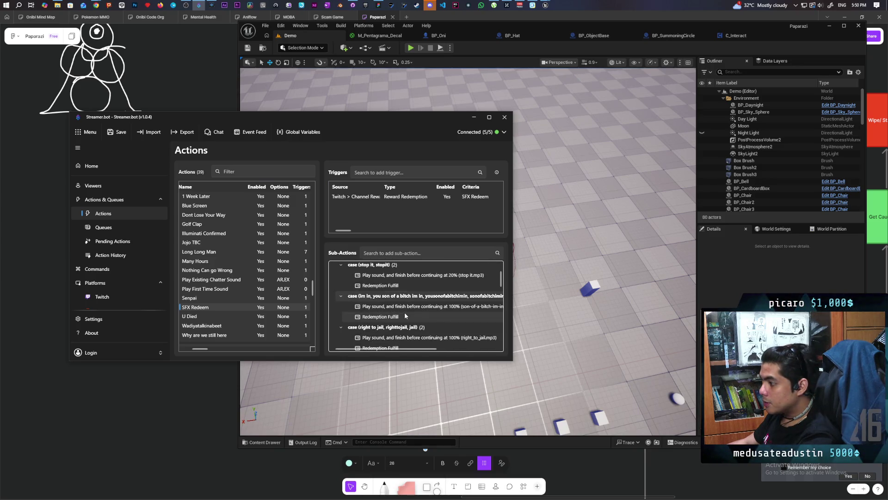
pyautogui.scroll(-6, 405, 314)
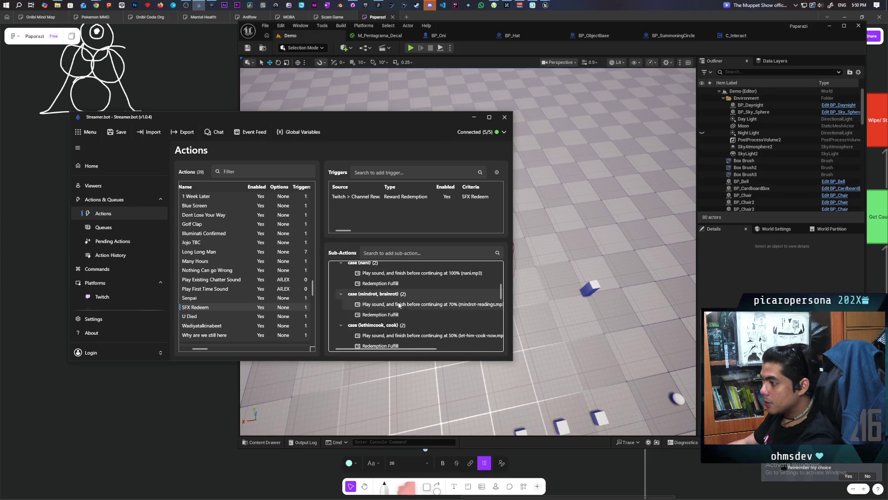
pyautogui.doubleClick(388, 294)
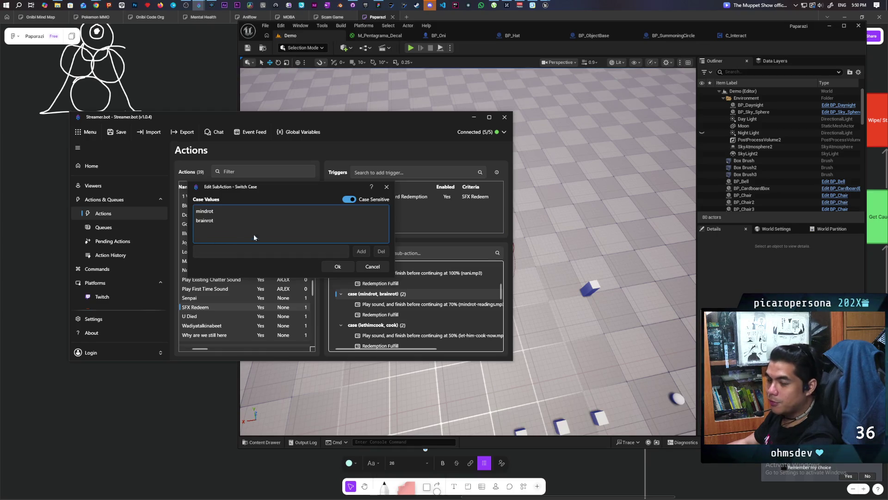
pyautogui.click(237, 254)
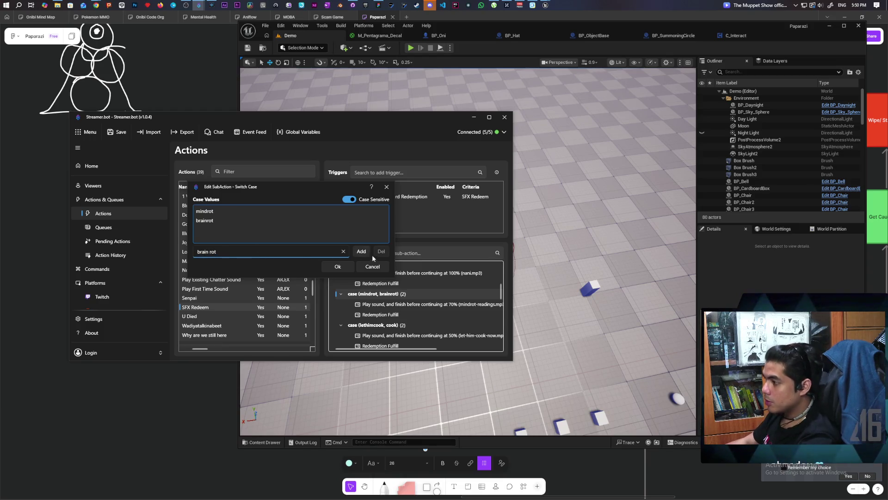
pyautogui.click(358, 253)
pyautogui.click(337, 267)
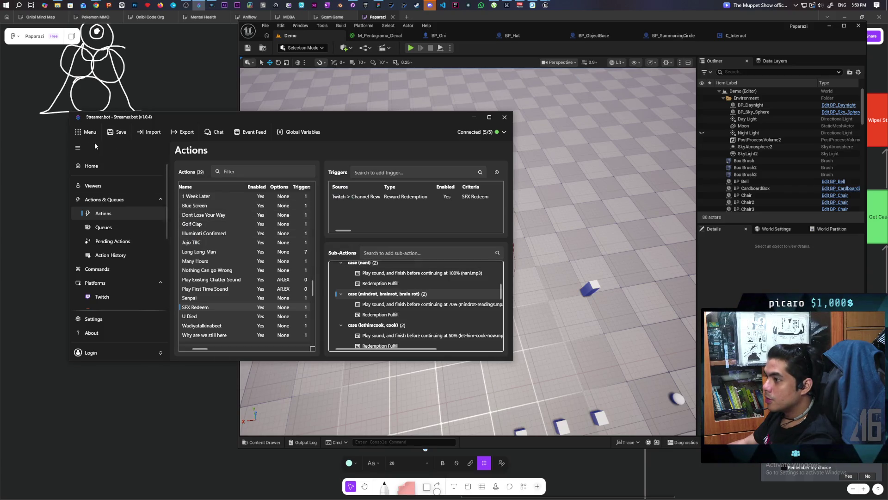
pyautogui.hotkey('ctrl', 's')
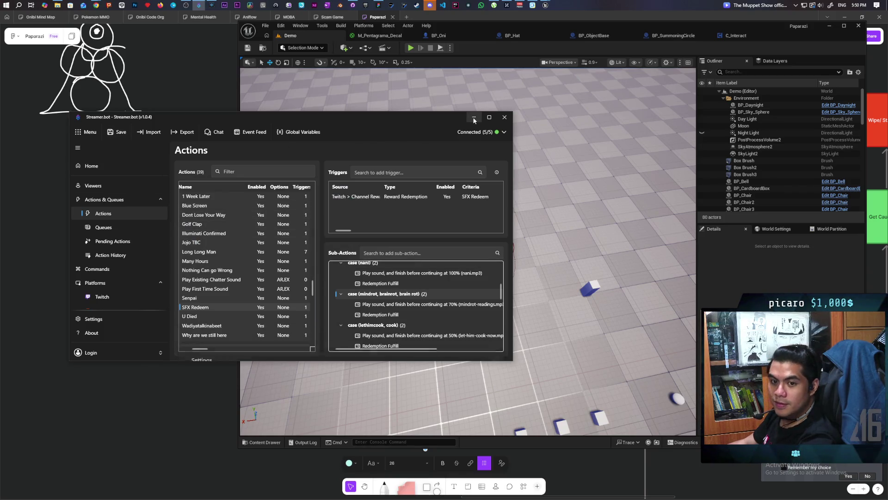
# Minimize Streamer.bot, fly the camera around the Demo level, then bring up C_Interact's EventGraph
pyautogui.click(474, 119)
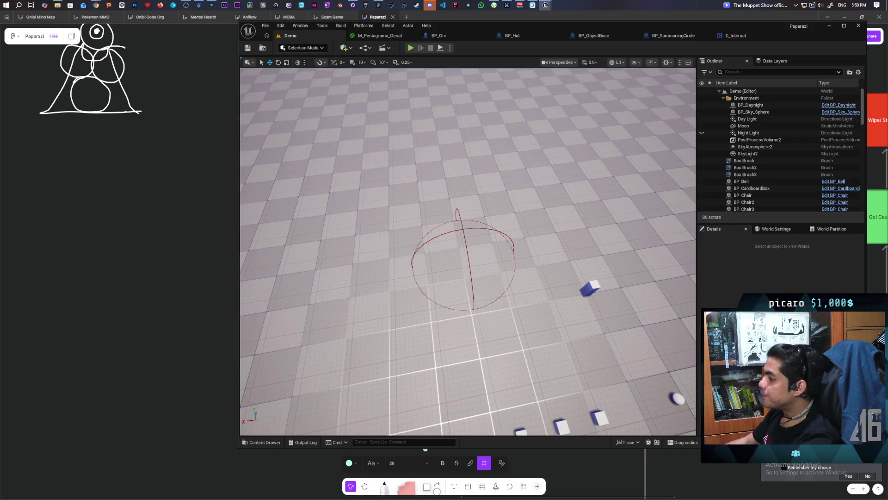
pyautogui.press('w')
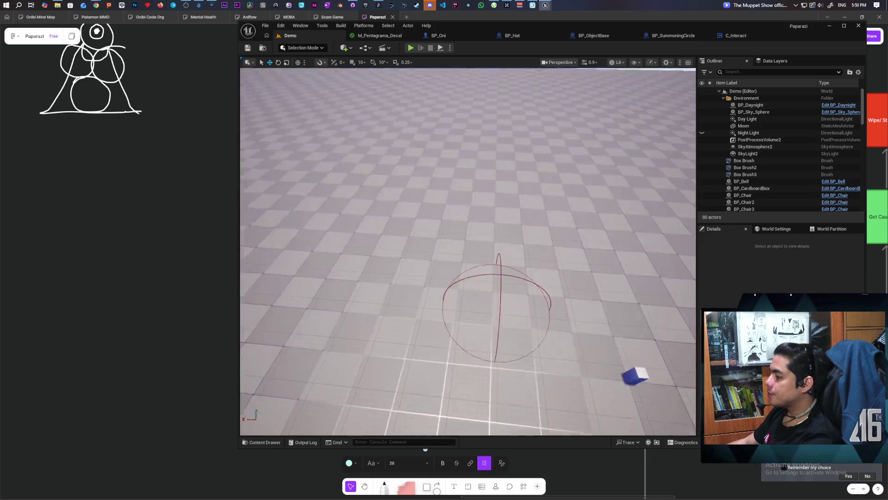
pyautogui.press('s')
pyautogui.moveTo(477, 206)
pyautogui.mouseDown()
pyautogui.moveTo(498, 209)
pyautogui.moveTo(490, 207)
pyautogui.moveTo(490, 185)
pyautogui.moveTo(505, 186)
pyautogui.moveTo(495, 194)
pyautogui.moveTo(488, 183)
pyautogui.mouseUp()
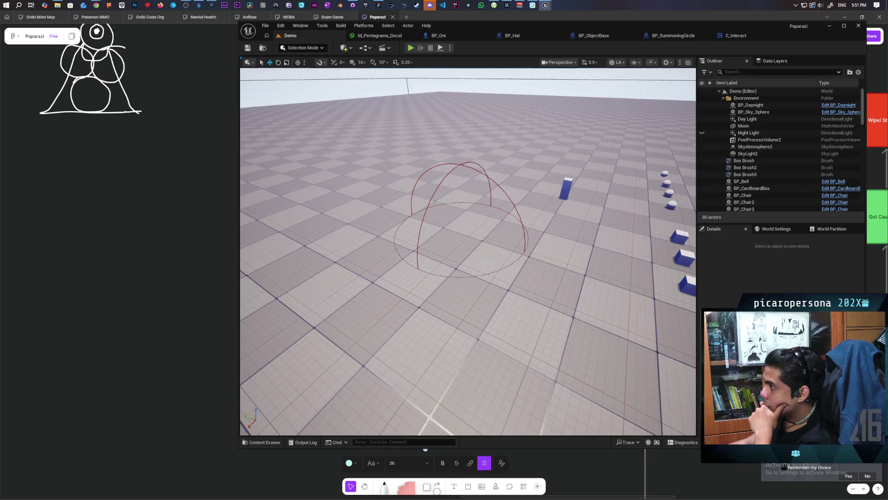
pyautogui.click(735, 35)
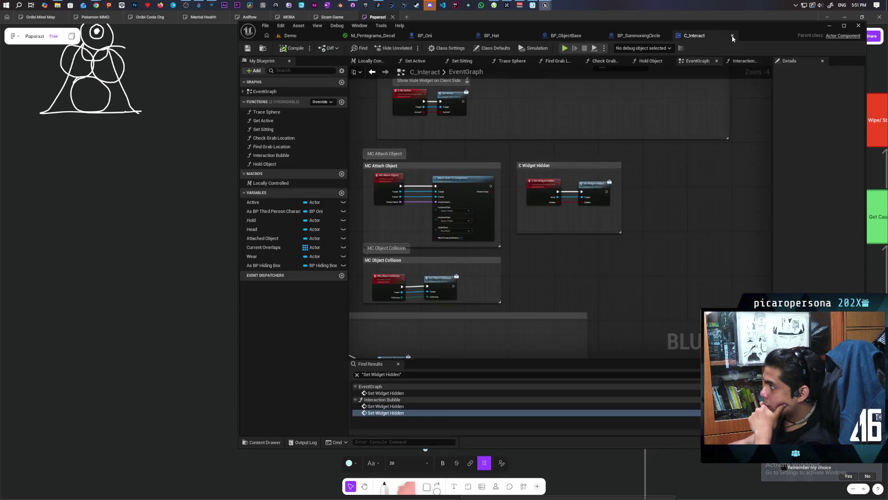
# In BP_SummoningCircle, pan to Event Interact and pull a wire from the cast's As BP Third Person Character pin
pyautogui.scroll(-4, 561, 228)
pyautogui.click(639, 35)
pyautogui.scroll(-4, 532, 208)
pyautogui.scroll(4, 558, 265)
pyautogui.moveTo(522, 286)
pyautogui.mouseDown()
pyautogui.moveTo(493, 252)
pyautogui.moveTo(455, 257)
pyautogui.moveTo(453, 269)
pyautogui.moveTo(466, 266)
pyautogui.moveTo(403, 266)
pyautogui.moveTo(468, 270)
pyautogui.mouseUp()
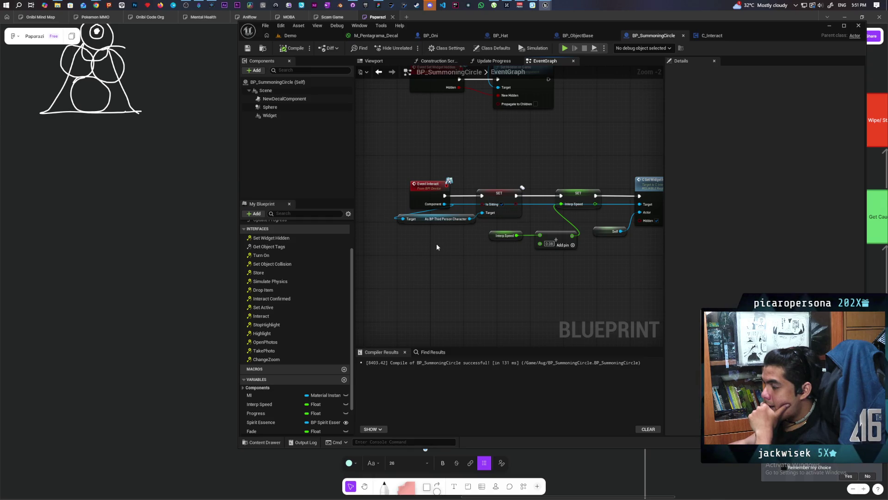
pyautogui.moveTo(471, 218); pyautogui.dragTo(478, 270)
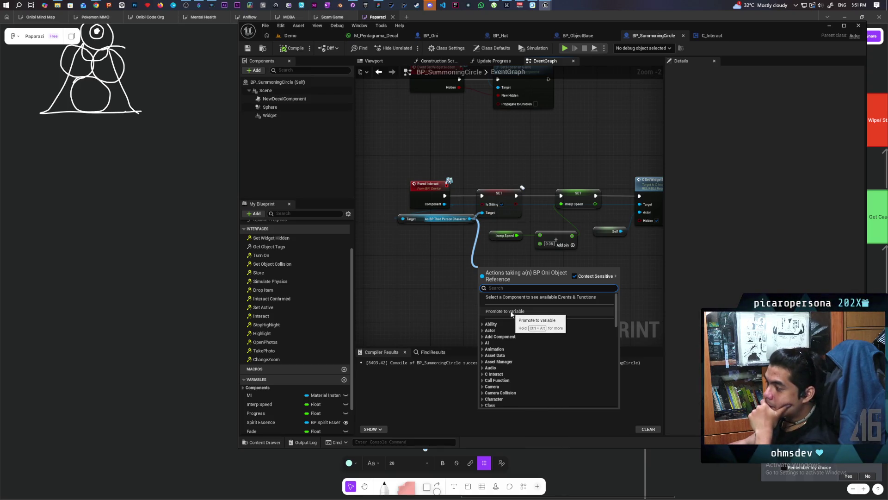
# Promote As BP Third Person Character to a variable, delete its SET node, and make it an array
pyautogui.click(511, 312)
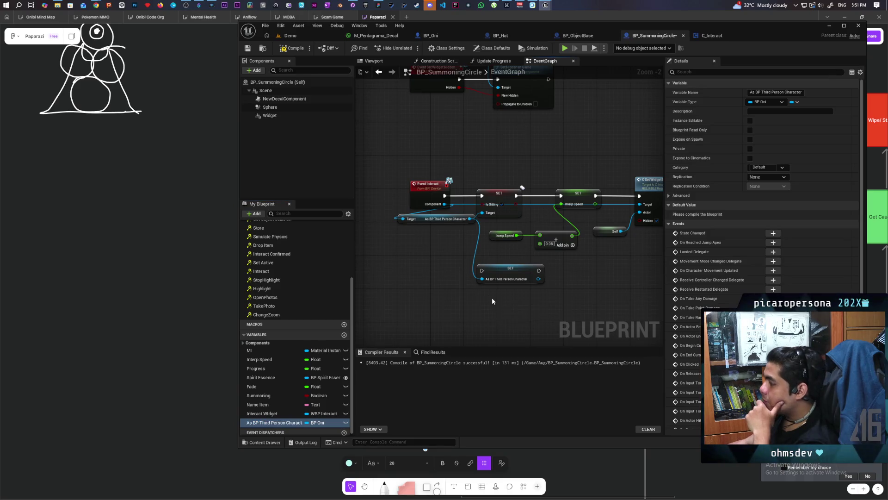
pyautogui.moveTo(462, 250)
pyautogui.mouseDown()
pyautogui.moveTo(488, 252)
pyautogui.moveTo(515, 292)
pyautogui.mouseUp()
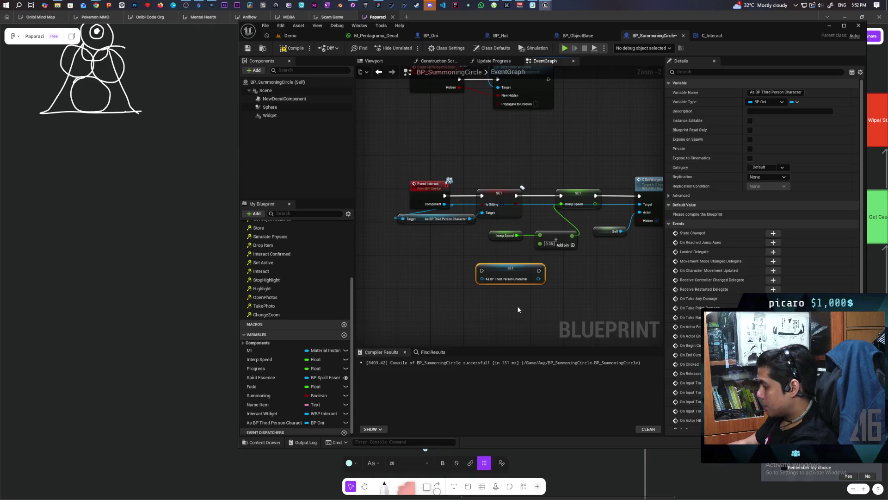
pyautogui.press('Delete')
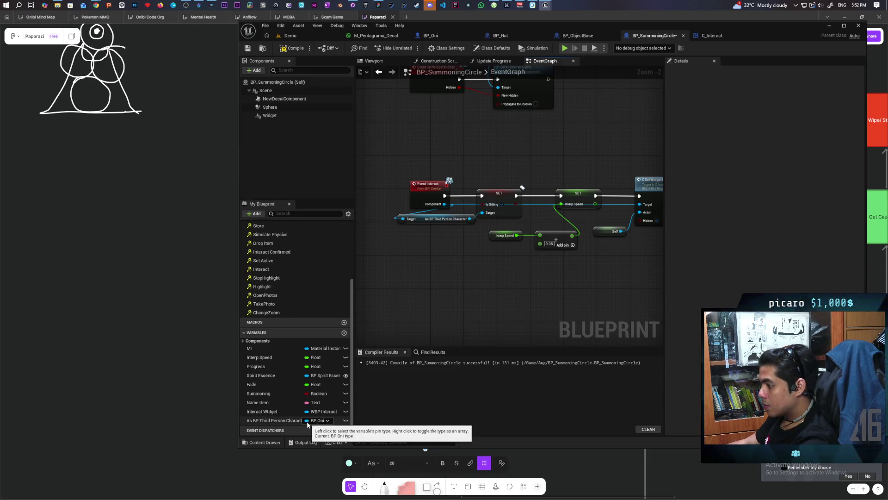
pyautogui.rightClick(306, 421)
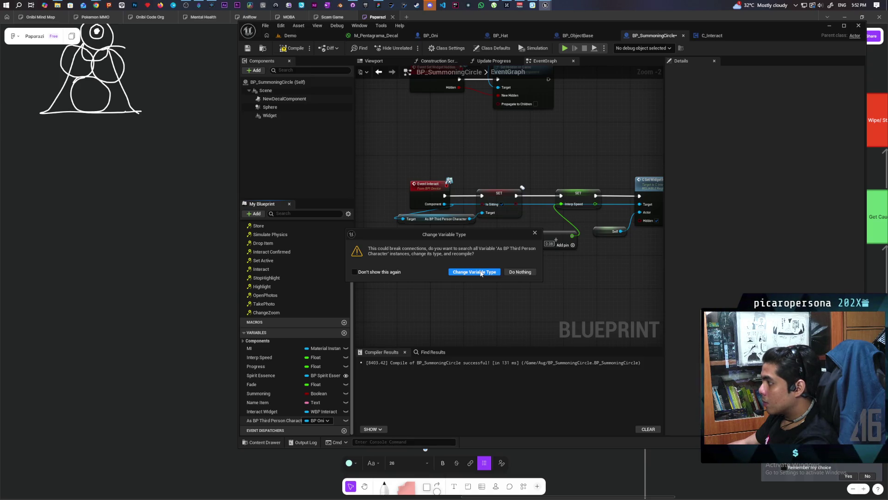
pyautogui.click(481, 272)
# Place a Get node for the character array variable in the graph
pyautogui.scroll(-3, 508, 269)
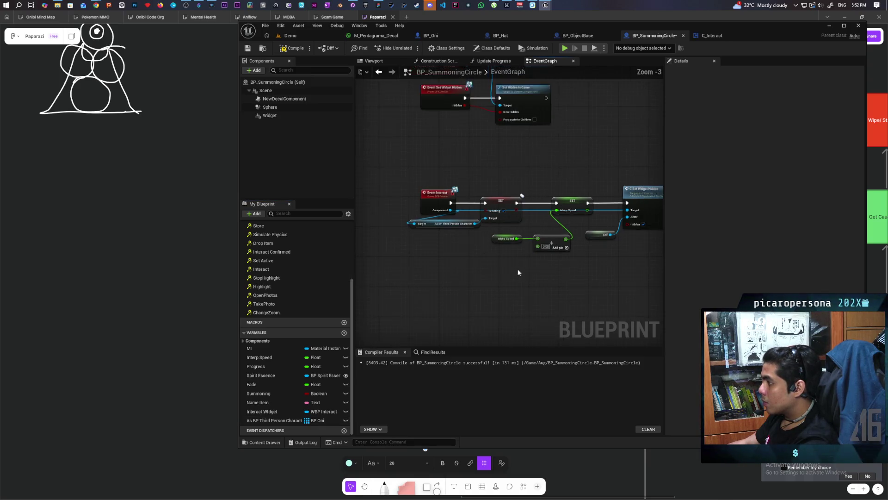
pyautogui.scroll(-1, 520, 276)
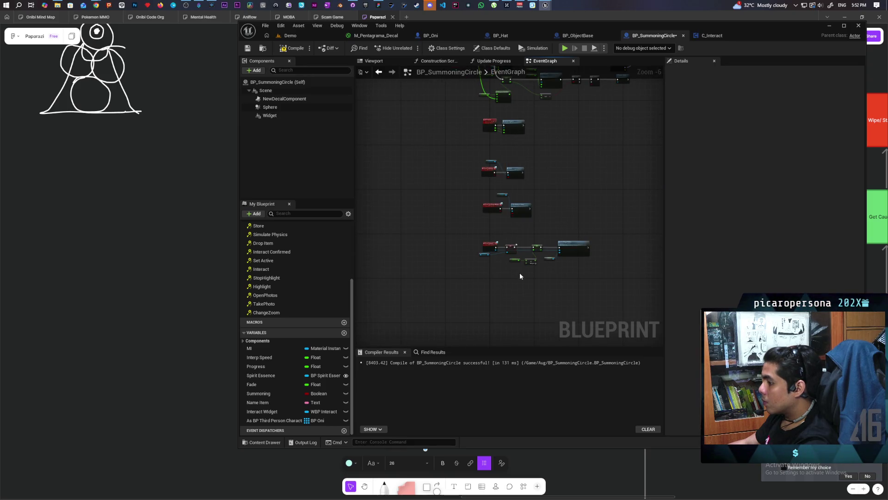
pyautogui.scroll(3, 520, 276)
pyautogui.moveTo(274, 420)
pyautogui.mouseDown()
pyautogui.moveTo(377, 386)
pyautogui.moveTo(421, 285)
pyautogui.mouseUp()
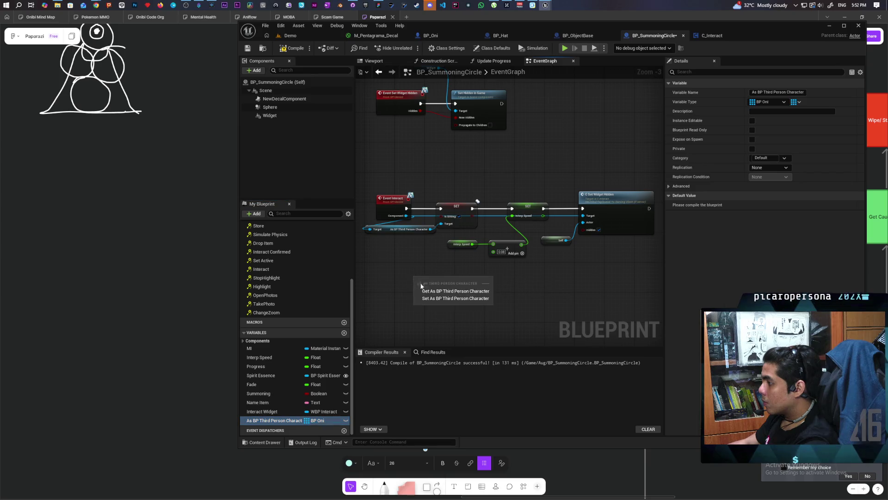
pyautogui.click(461, 291)
pyautogui.scroll(2, 466, 287)
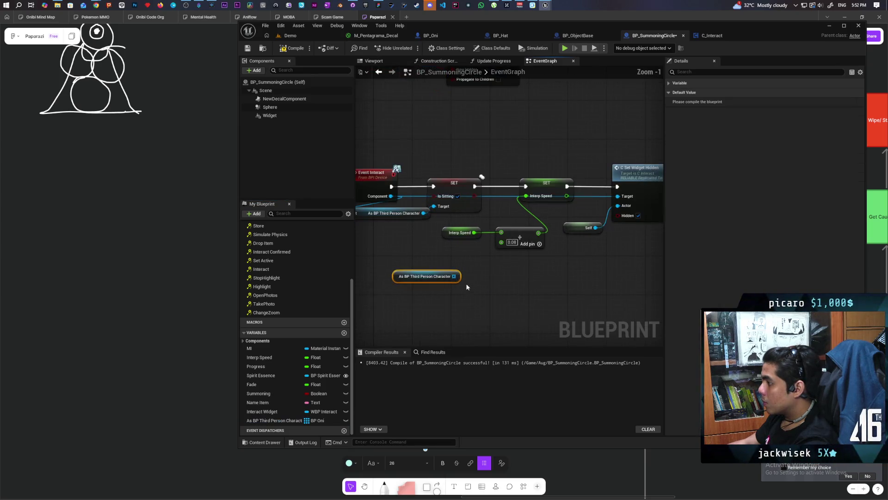
# Add an Add Unique node fed by the cast character, chained after the SET node
pyautogui.moveTo(425, 262); pyautogui.dragTo(497, 248)
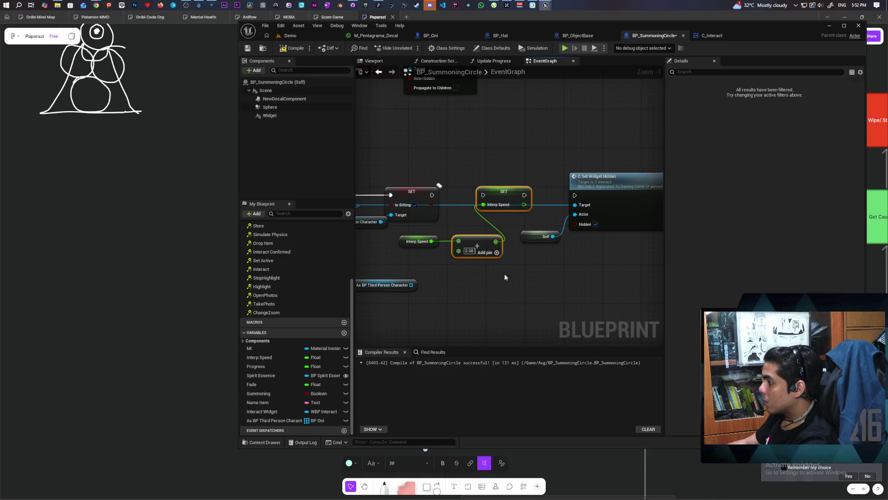
pyautogui.moveTo(502, 207); pyautogui.dragTo(551, 283)
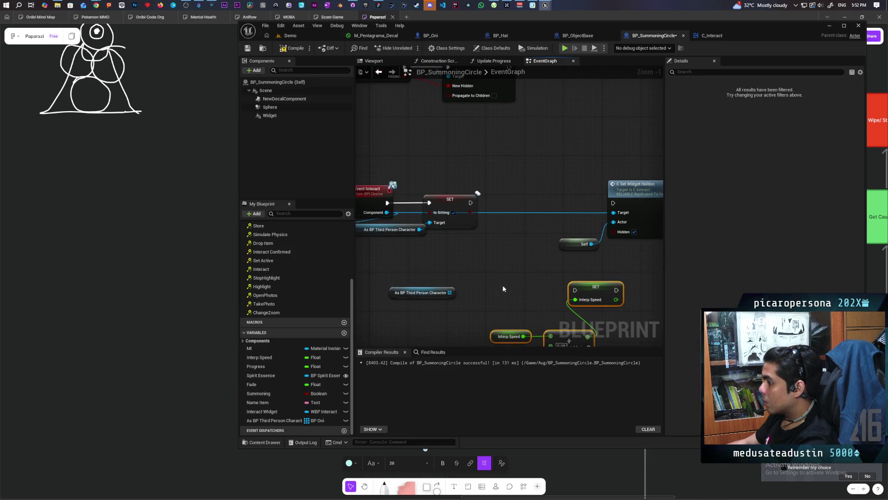
pyautogui.moveTo(450, 292); pyautogui.dragTo(463, 270)
pyautogui.write('add')
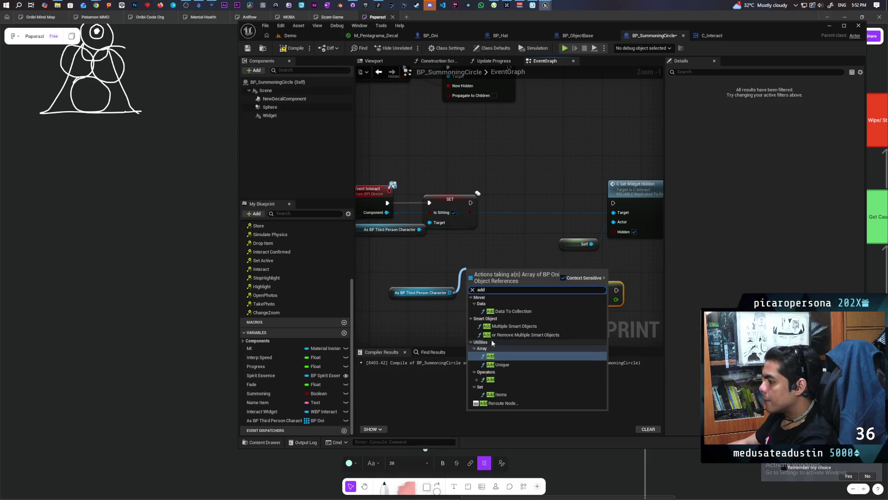
pyautogui.click(502, 365)
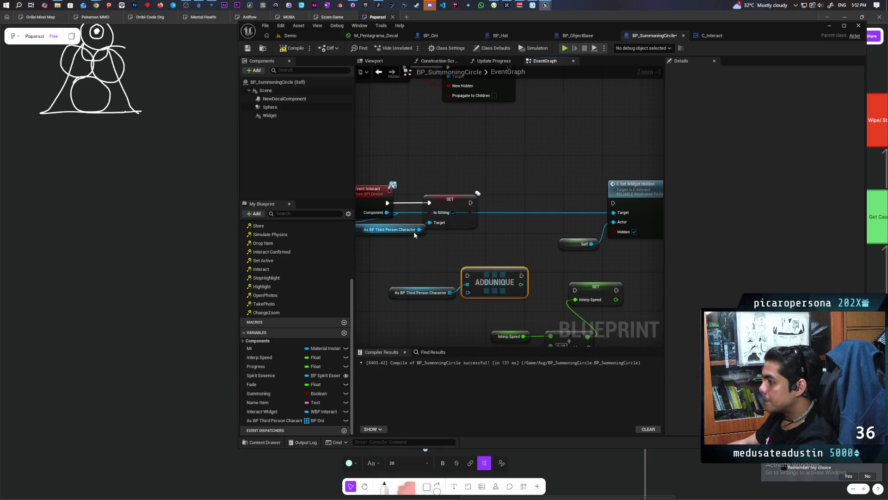
pyautogui.moveTo(418, 229)
pyautogui.mouseDown()
pyautogui.moveTo(468, 292)
pyautogui.moveTo(512, 205)
pyautogui.mouseUp()
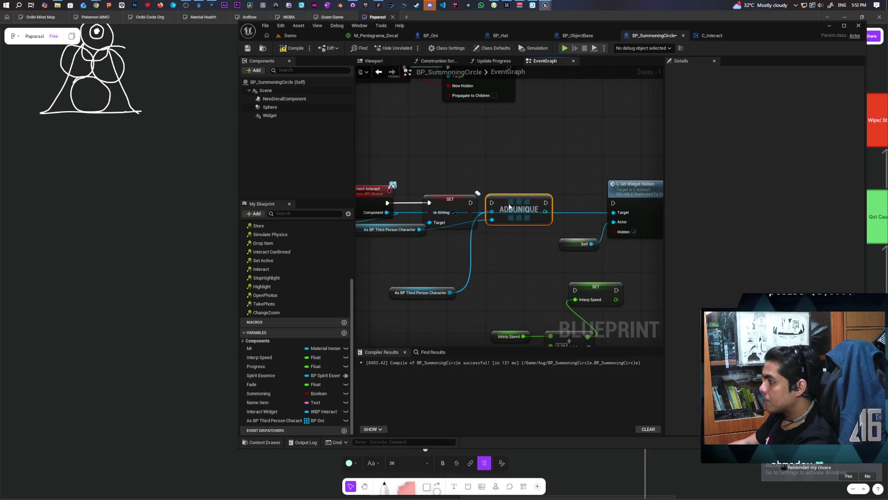
pyautogui.moveTo(471, 203); pyautogui.dragTo(490, 204)
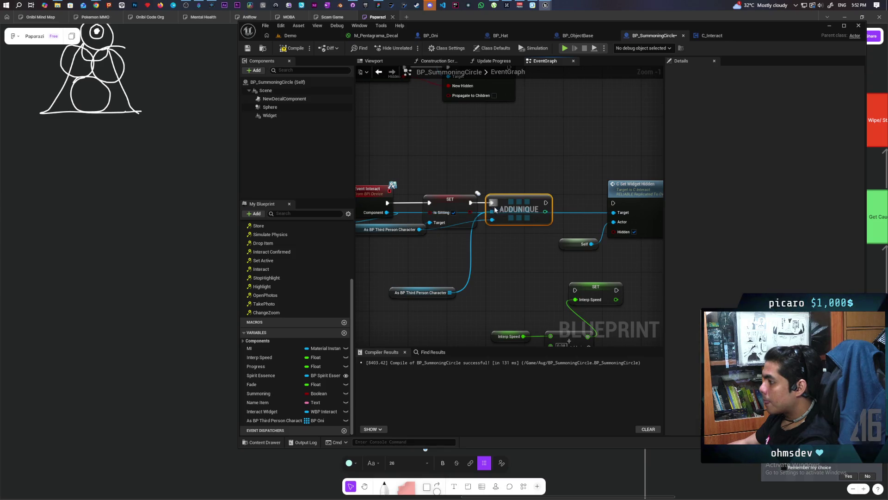
# Tidy the graph, moving the array getter up and Self and C Set Widget Hidden to the right
pyautogui.moveTo(422, 259)
pyautogui.mouseDown()
pyautogui.moveTo(459, 261)
pyautogui.moveTo(407, 240)
pyautogui.mouseUp()
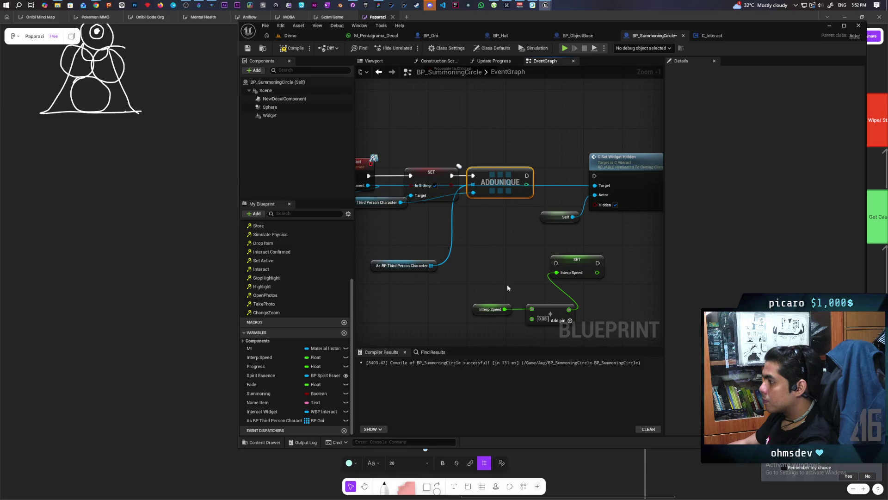
pyautogui.moveTo(491, 268); pyautogui.dragTo(505, 279)
pyautogui.moveTo(416, 277)
pyautogui.mouseDown()
pyautogui.moveTo(452, 258)
pyautogui.moveTo(422, 222)
pyautogui.mouseUp()
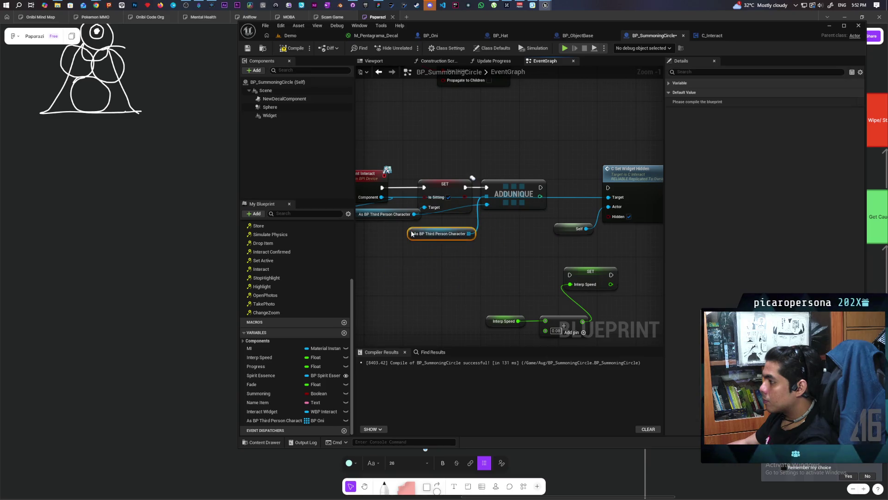
pyautogui.moveTo(538, 264)
pyautogui.mouseDown()
pyautogui.moveTo(463, 239)
pyautogui.moveTo(557, 199)
pyautogui.mouseUp()
pyautogui.moveTo(596, 172); pyautogui.dragTo(650, 172)
pyautogui.click(473, 256)
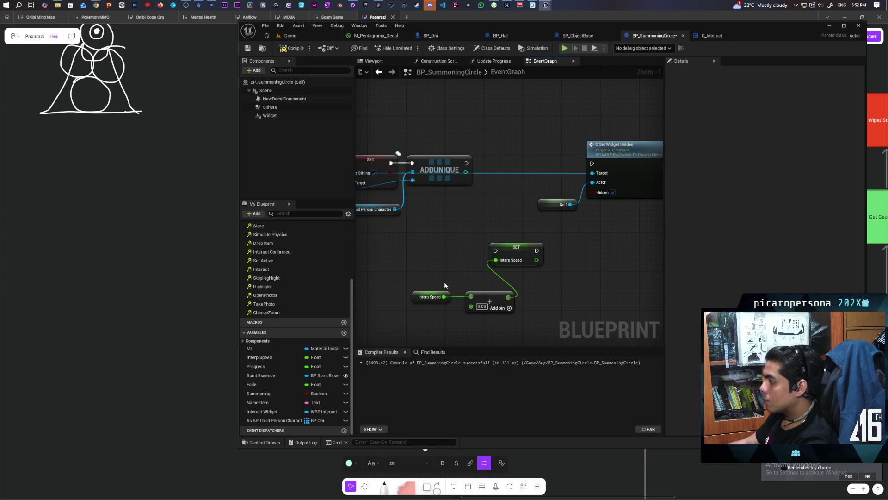
pyautogui.moveTo(422, 297); pyautogui.dragTo(475, 269)
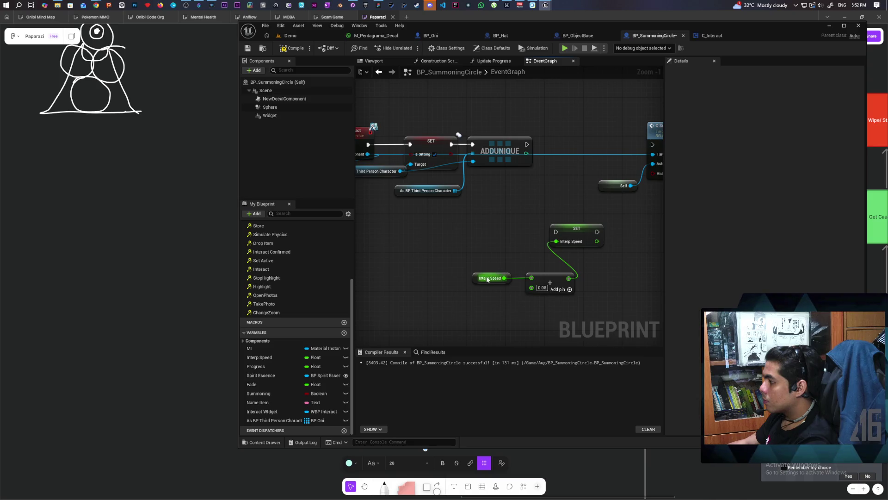
# Replace the old Interp Speed add with a Multiply node driven by the array's Length
pyautogui.moveTo(551, 268); pyautogui.dragTo(469, 296)
pyautogui.press('Delete')
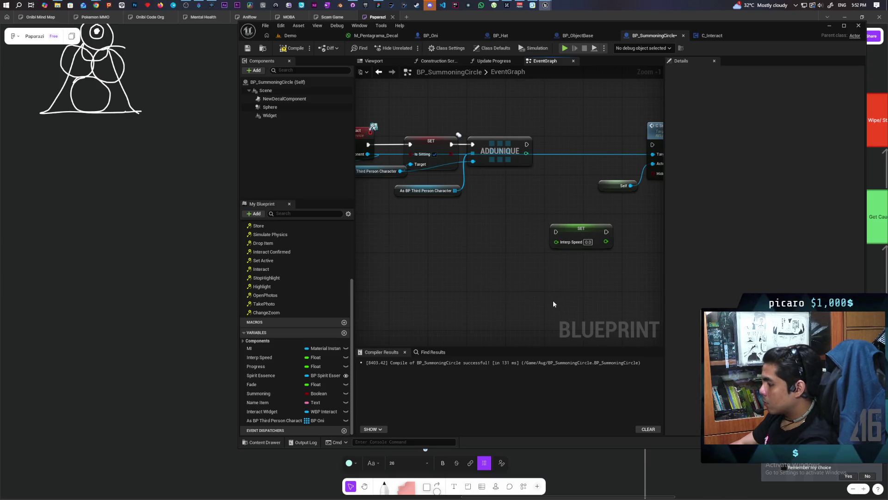
pyautogui.moveTo(556, 242); pyautogui.dragTo(528, 274)
pyautogui.write('multiply')
pyautogui.press('Return')
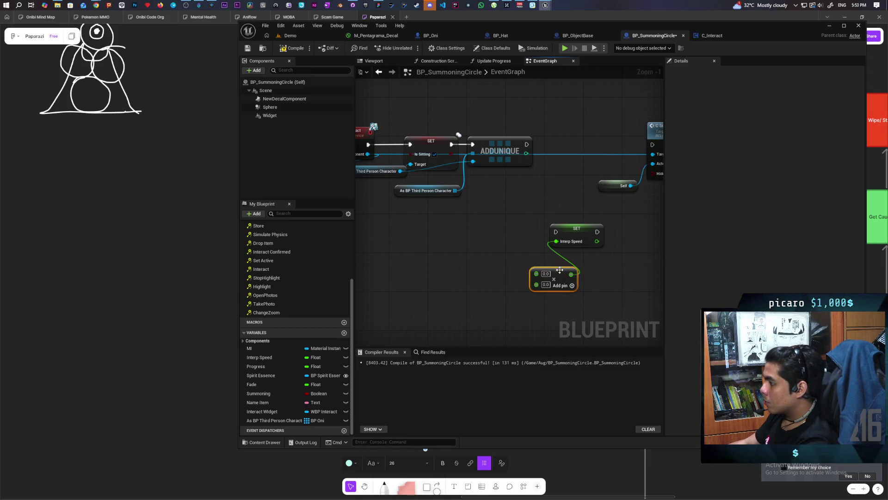
pyautogui.moveTo(560, 270); pyautogui.dragTo(545, 266)
pyautogui.moveTo(455, 190)
pyautogui.mouseDown()
pyautogui.moveTo(477, 231)
pyautogui.moveTo(483, 219)
pyautogui.moveTo(520, 271)
pyautogui.mouseUp()
pyautogui.write('length')
pyautogui.press('Return')
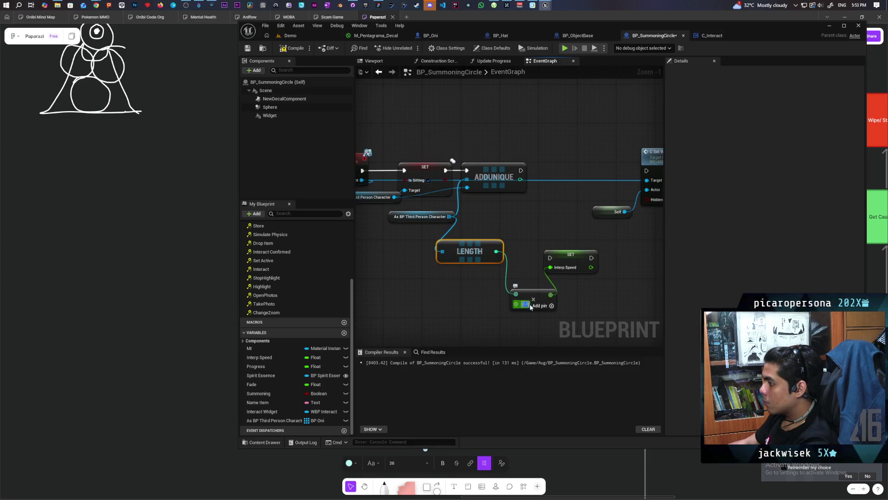
pyautogui.moveTo(554, 271)
pyautogui.mouseDown()
pyautogui.moveTo(561, 169)
pyautogui.moveTo(548, 171)
pyautogui.moveTo(536, 192)
pyautogui.moveTo(495, 199)
pyautogui.mouseUp()
pyautogui.moveTo(455, 323); pyautogui.dragTo(459, 274)
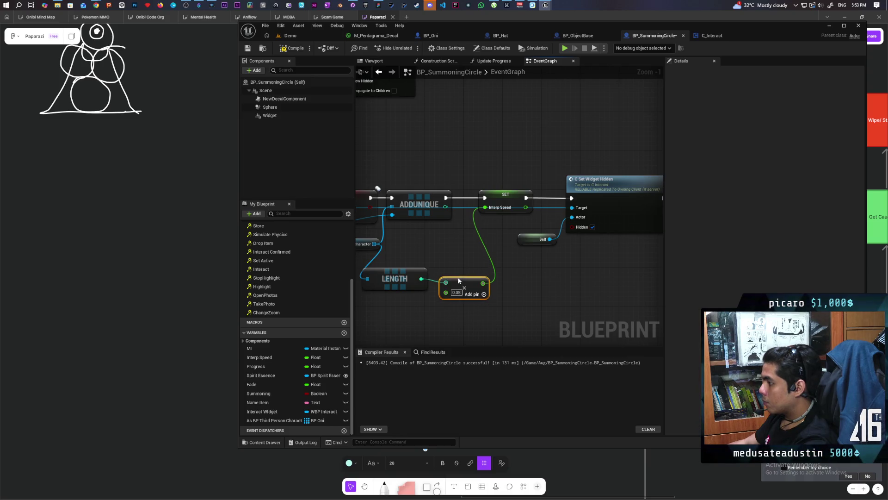
pyautogui.moveTo(463, 315); pyautogui.dragTo(564, 303)
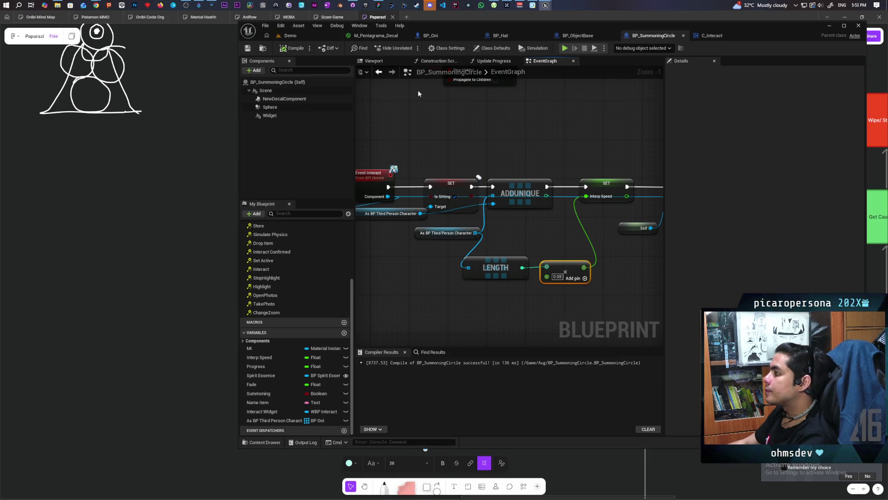
# Start a Play session of the Demo level with 3 clients and take control of Client 1
pyautogui.click(304, 37)
pyautogui.click(412, 48)
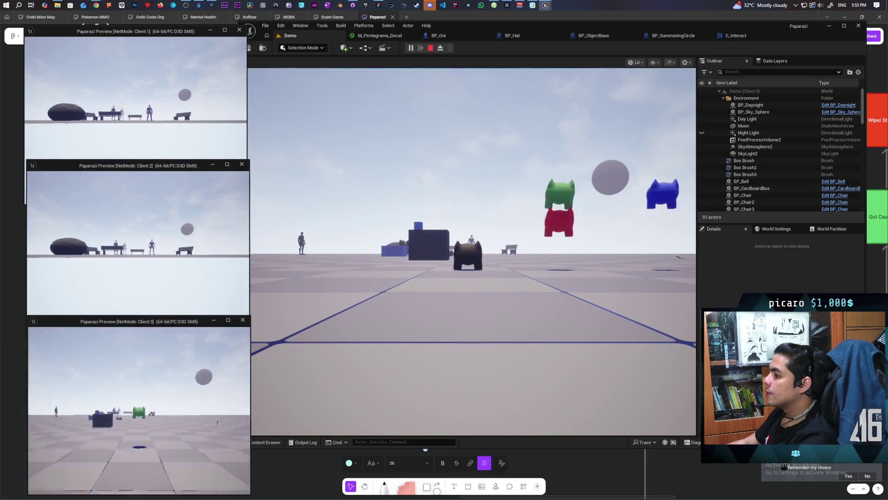
pyautogui.hotkey('alt', 'Tab')
pyautogui.click(467, 250)
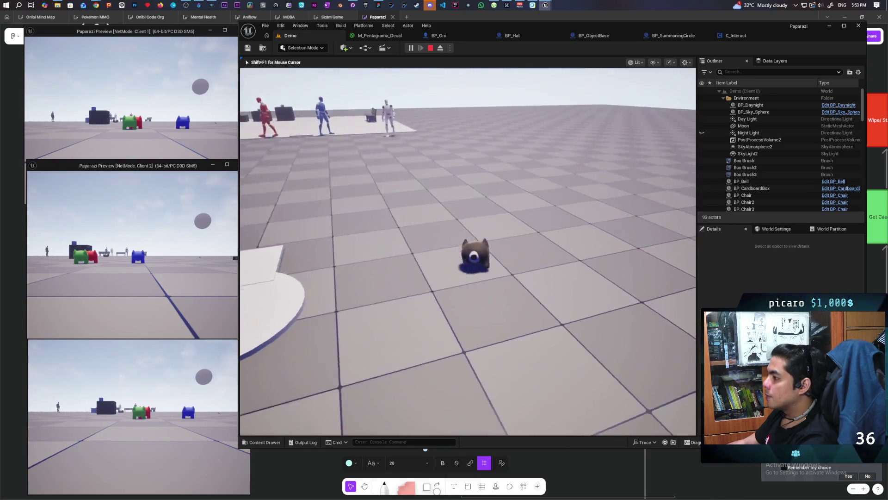
pyautogui.hotkey('shift', 'F1')
pyautogui.click(166, 126)
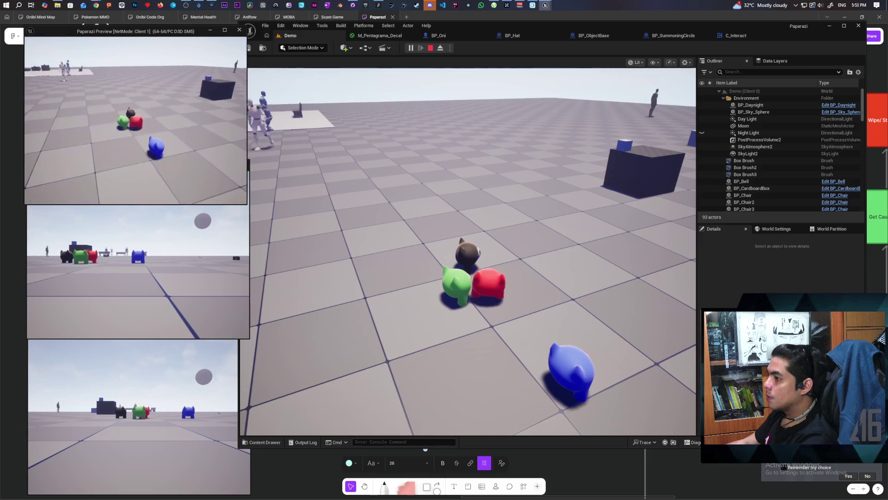
# Run the Client 1 character forward, then walk the main character to the hat and wear it as a disguise
pyautogui.press('w')
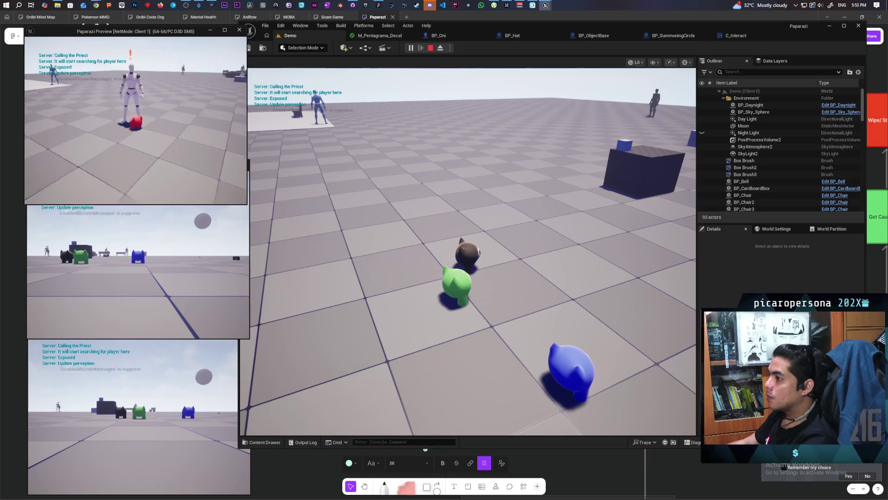
pyautogui.press('w')
pyautogui.press('w')
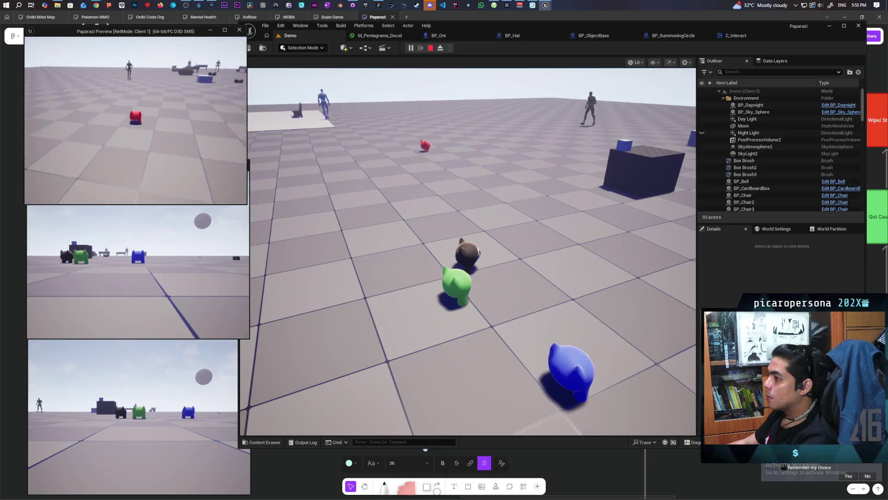
pyautogui.click(204, 212)
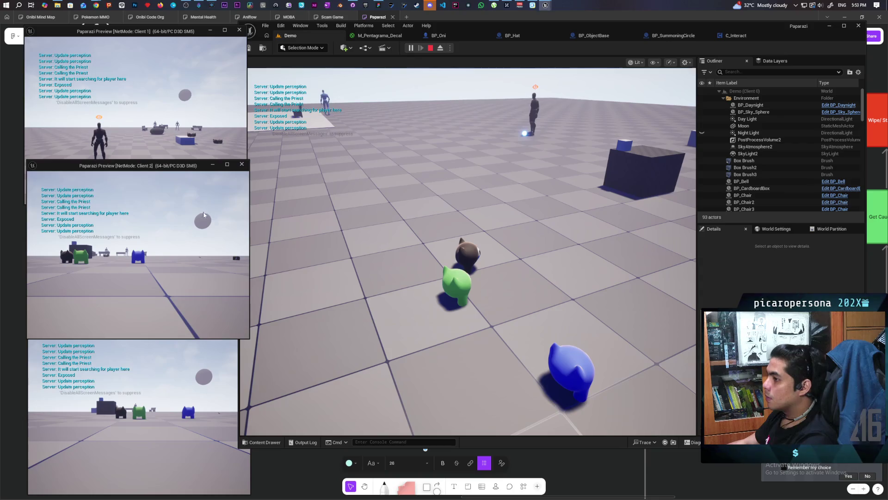
pyautogui.press('w')
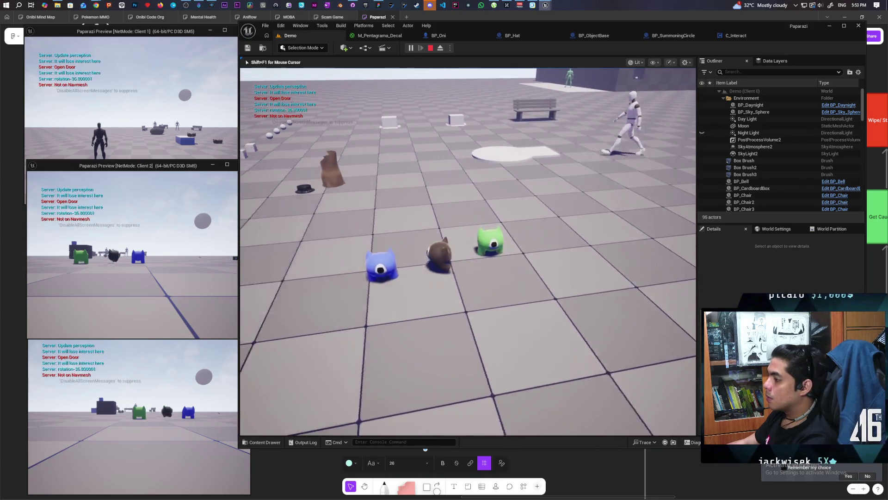
pyautogui.press('e')
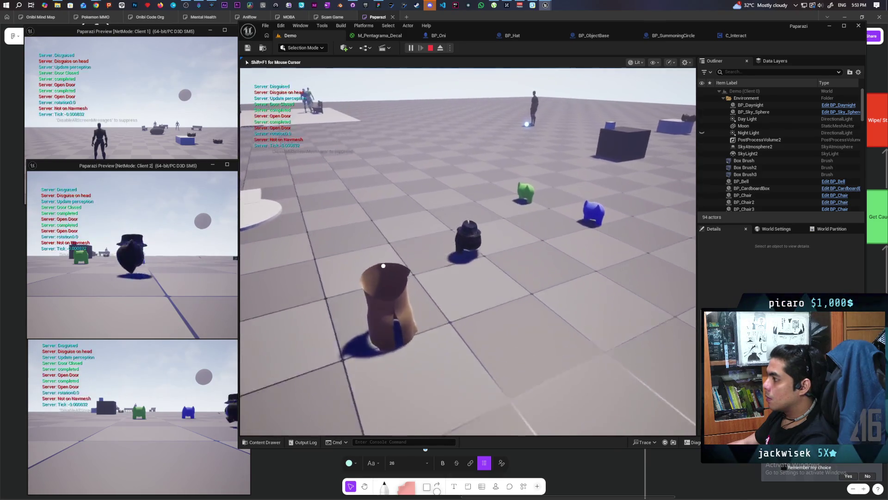
pyautogui.press('e')
# Walk to the mannequin and trigger resummon to draw the summoning circle, then stop the session
pyautogui.press('w')
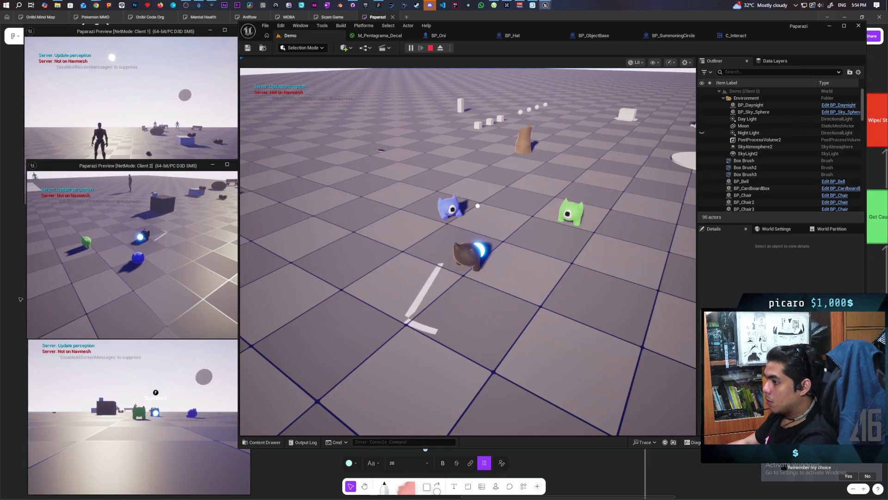
pyautogui.press('f')
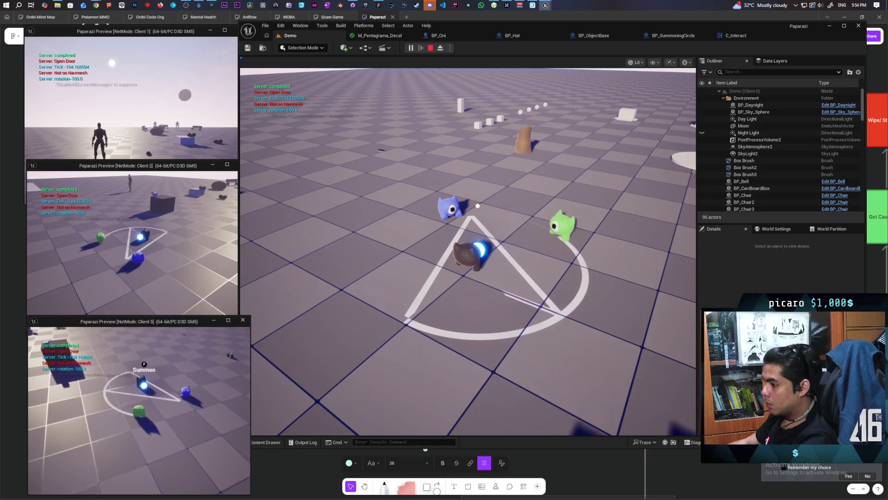
pyautogui.click(465, 278)
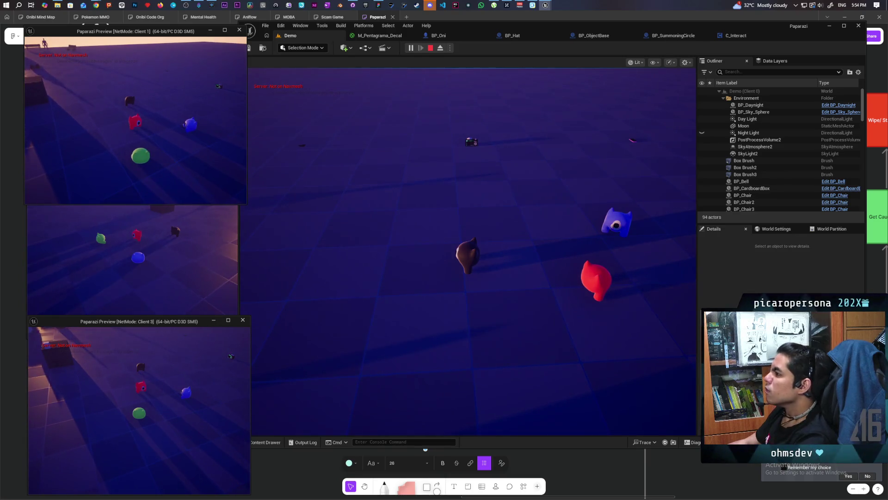
pyautogui.press('Escape')
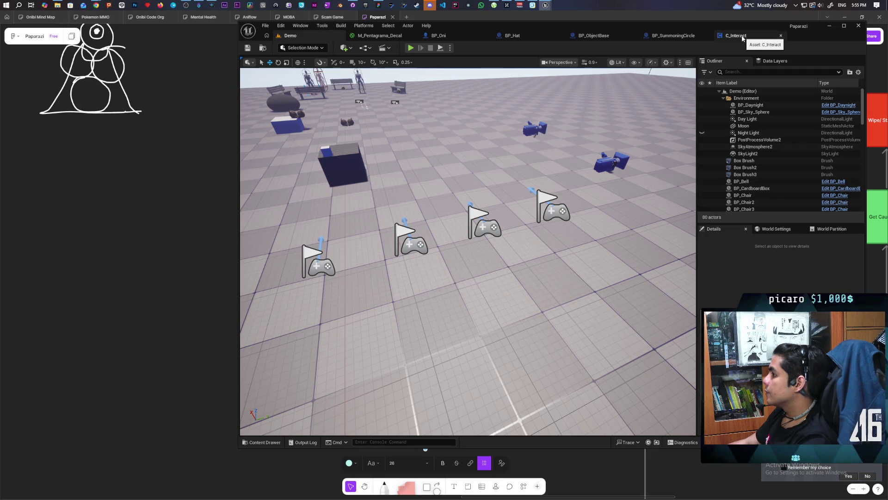
# Open BP_Oni's EventGraph and frame the 'Scuffed resummoning logic' comment group
pyautogui.click(598, 37)
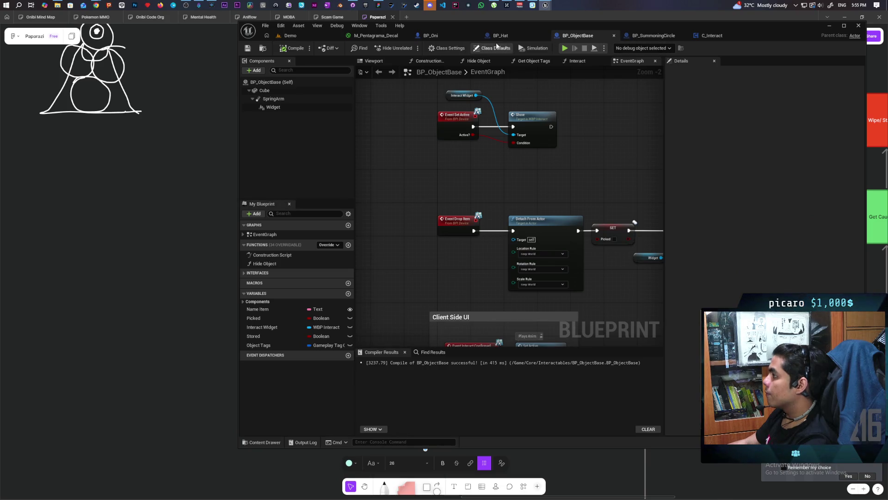
pyautogui.click(476, 36)
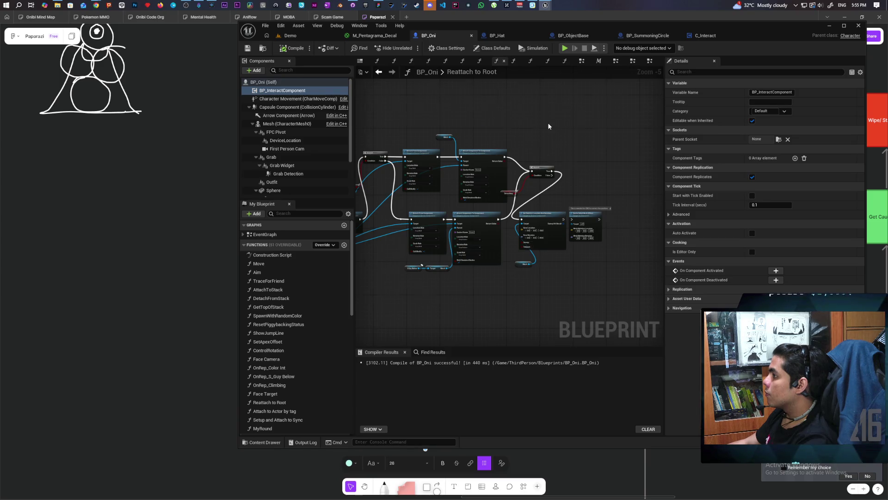
pyautogui.scroll(-3, 548, 127)
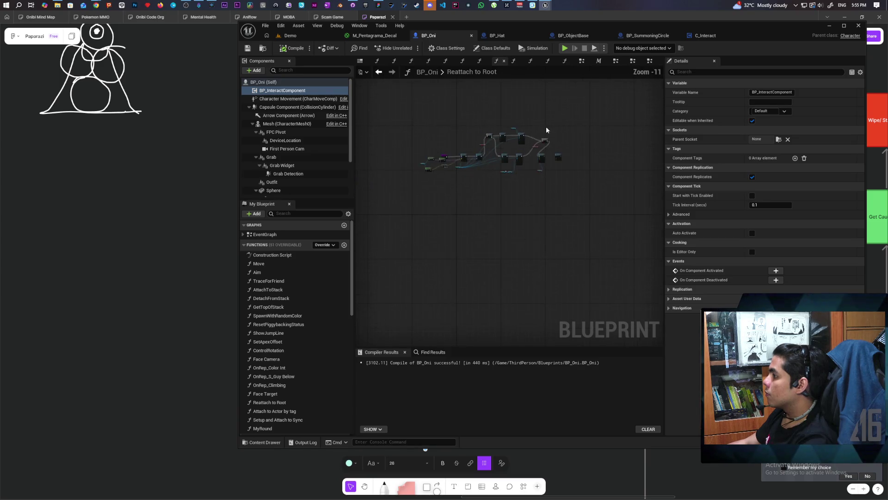
pyautogui.click(650, 61)
pyautogui.scroll(-8, 490, 180)
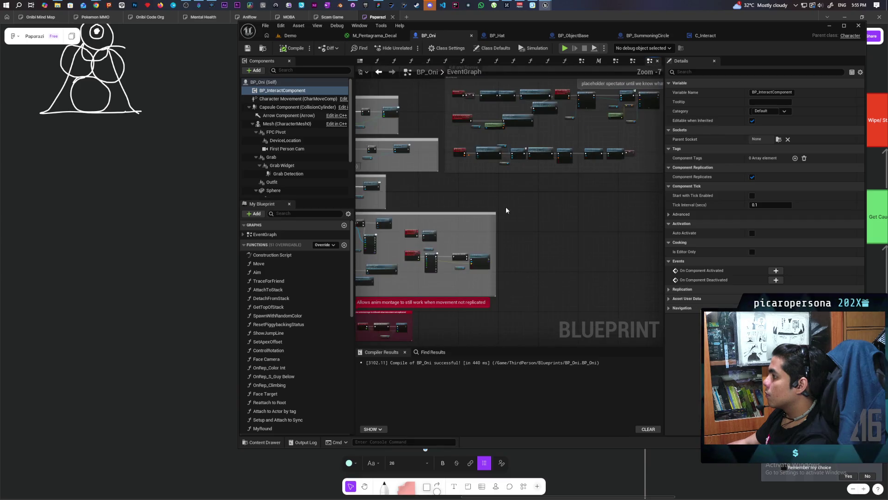
pyautogui.moveTo(568, 243); pyautogui.dragTo(511, 245)
pyautogui.scroll(9, 508, 157)
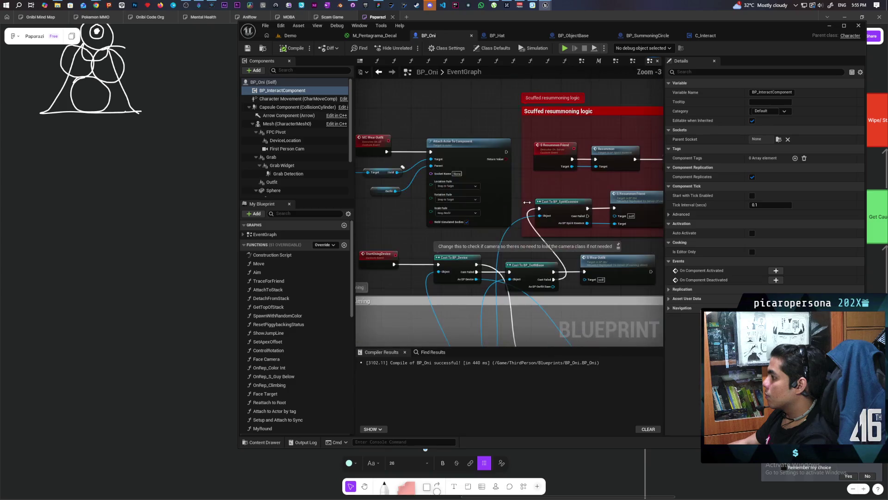
pyautogui.moveTo(443, 224); pyautogui.dragTo(474, 223)
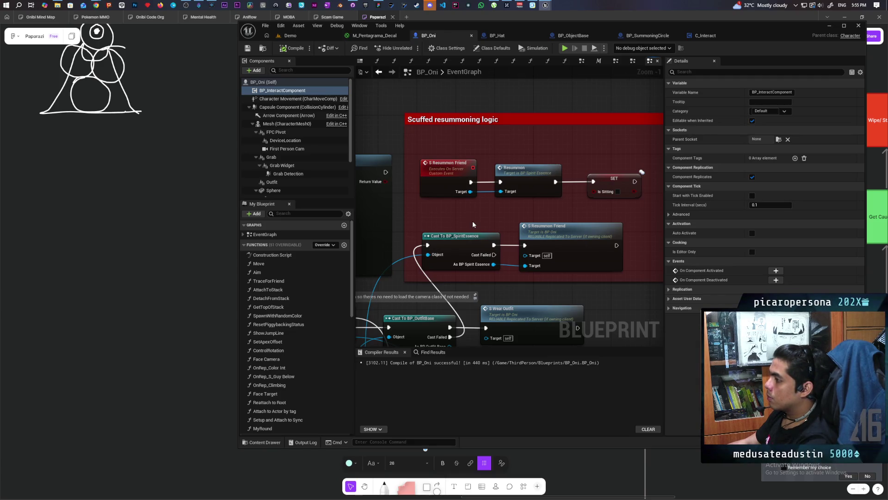
pyautogui.moveTo(479, 221)
pyautogui.mouseDown()
pyautogui.moveTo(508, 182)
pyautogui.moveTo(522, 181)
pyautogui.moveTo(517, 169)
pyautogui.moveTo(559, 167)
pyautogui.moveTo(501, 208)
pyautogui.moveTo(495, 228)
pyautogui.mouseUp()
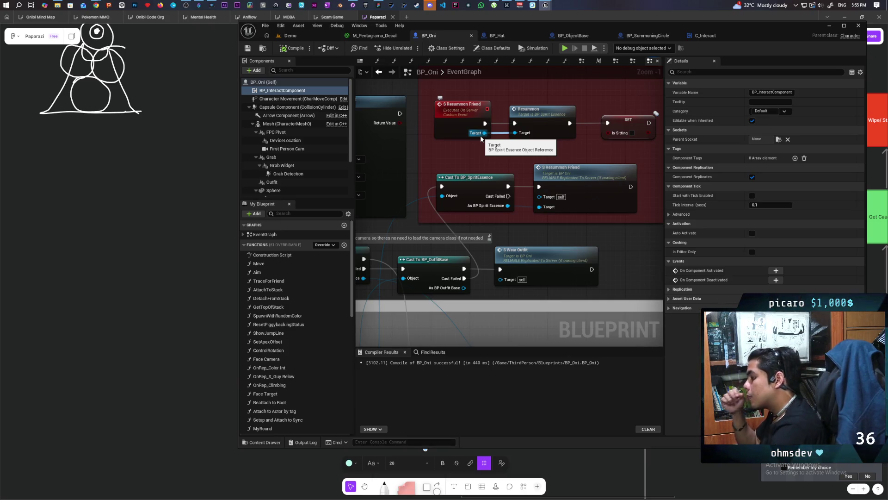
pyautogui.moveTo(508, 159); pyautogui.dragTo(464, 224)
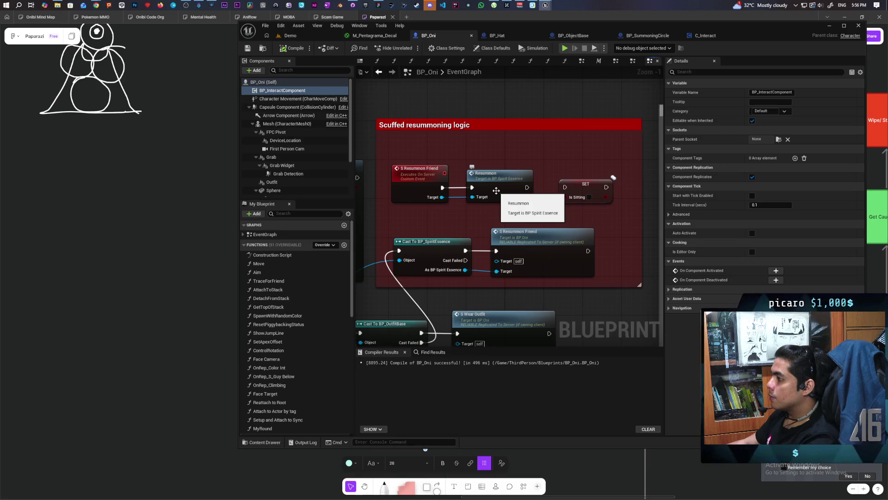
# Open Resummon in BP_SpiritEssence, tidy the Get Actor Transform and Break Transform nodes, and compile
pyautogui.doubleClick(495, 190)
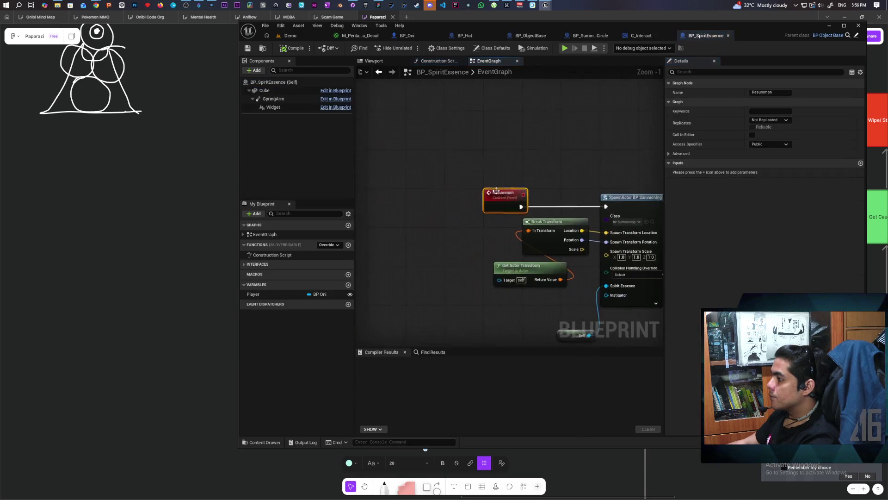
pyautogui.scroll(-2, 465, 138)
pyautogui.scroll(2, 529, 152)
pyautogui.scroll(-2, 465, 156)
pyautogui.moveTo(465, 156)
pyautogui.mouseDown()
pyautogui.moveTo(418, 153)
pyautogui.moveTo(437, 146)
pyautogui.moveTo(576, 179)
pyautogui.mouseUp()
pyautogui.click(425, 218)
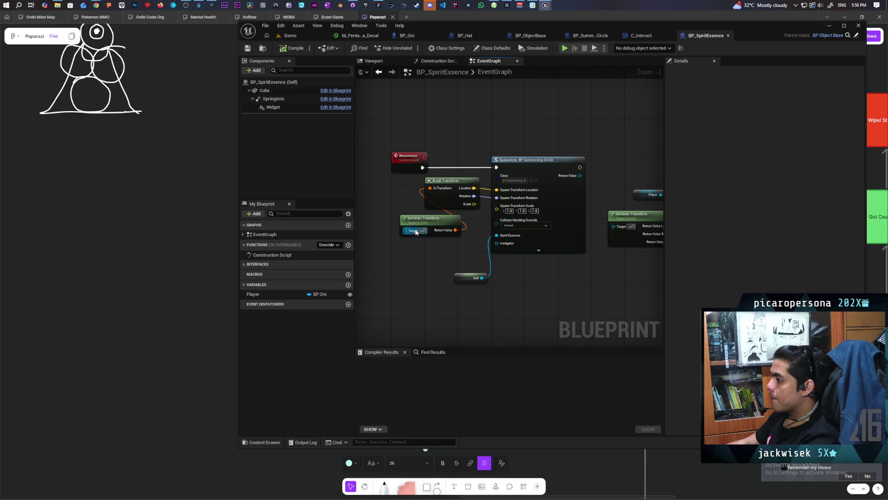
pyautogui.moveTo(425, 218); pyautogui.dragTo(381, 222)
pyautogui.click(447, 199)
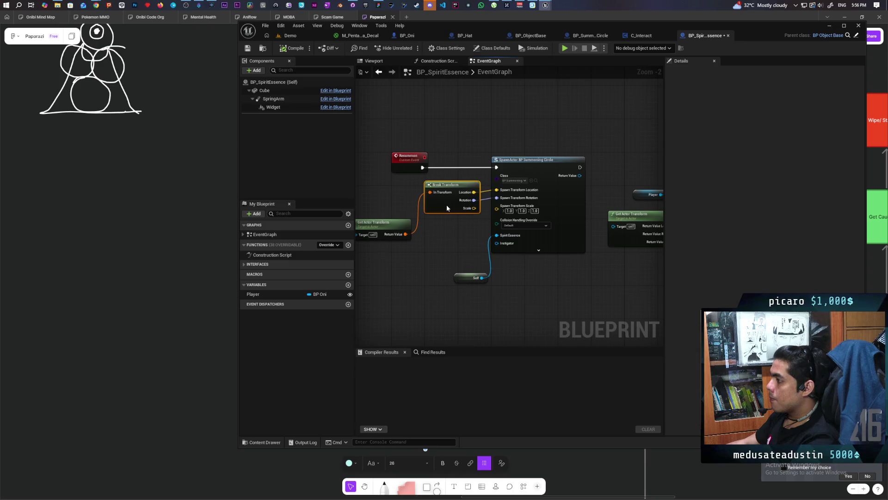
pyautogui.moveTo(447, 202); pyautogui.dragTo(441, 245)
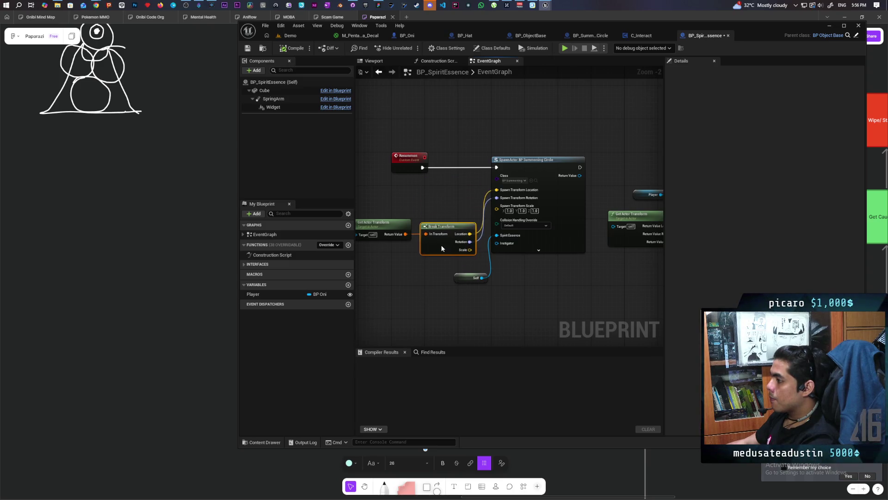
pyautogui.click(297, 50)
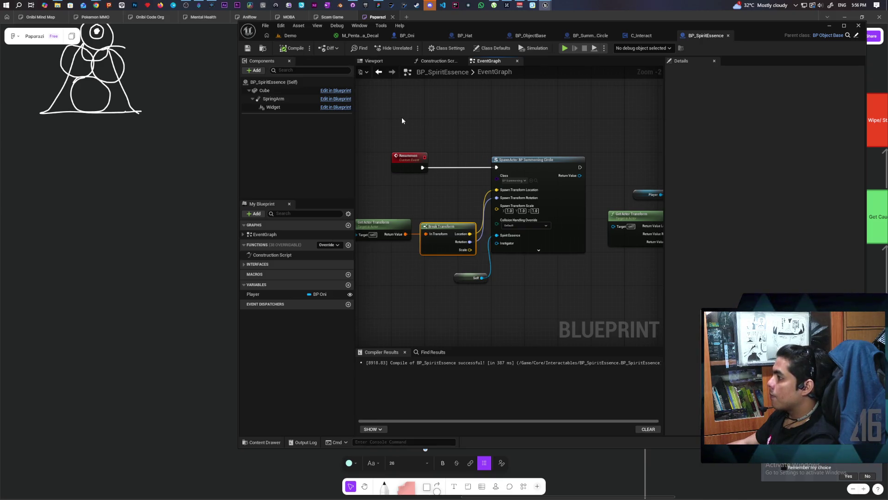
# Make room after SpawnActor and add an Interact call on the spawned summoning circle
pyautogui.moveTo(420, 125); pyautogui.dragTo(270, 113)
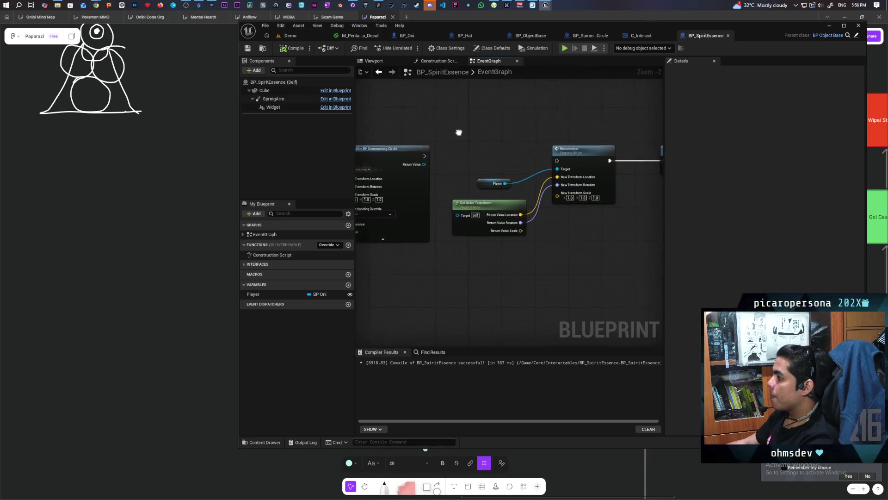
pyautogui.scroll(-2, 452, 125)
pyautogui.moveTo(447, 141); pyautogui.dragTo(581, 217)
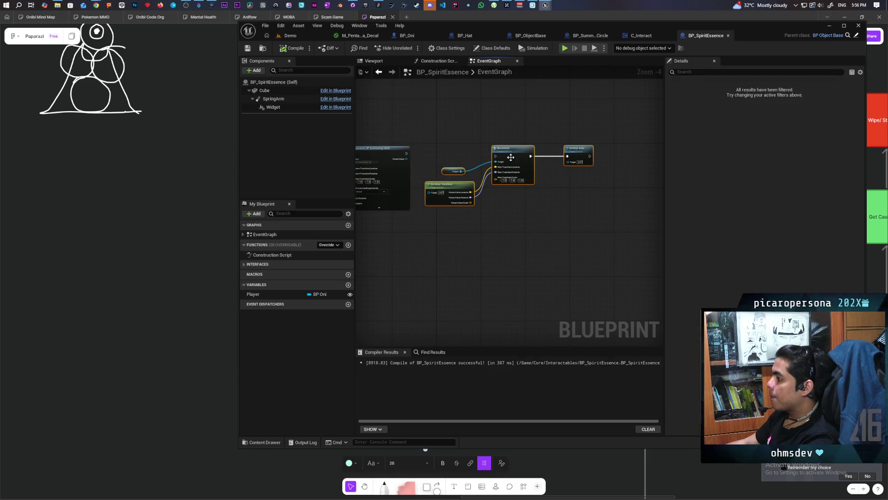
pyautogui.moveTo(508, 157); pyautogui.dragTo(564, 158)
pyautogui.moveTo(454, 169); pyautogui.dragTo(479, 176)
pyautogui.scroll(3, 570, 174)
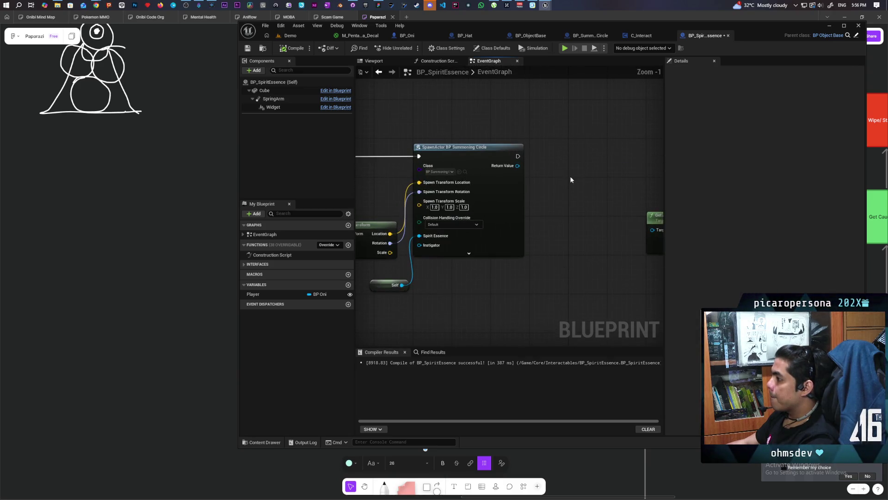
pyautogui.moveTo(552, 164); pyautogui.dragTo(594, 196)
pyautogui.write('interact')
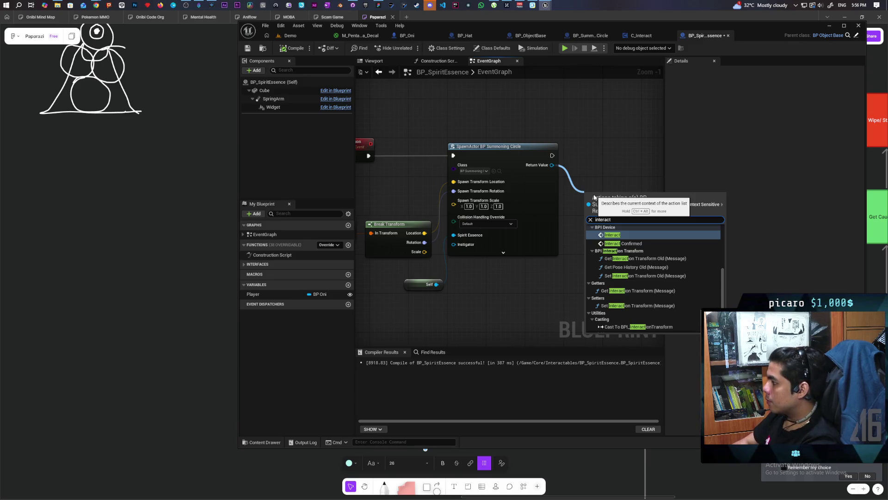
pyautogui.click(625, 235)
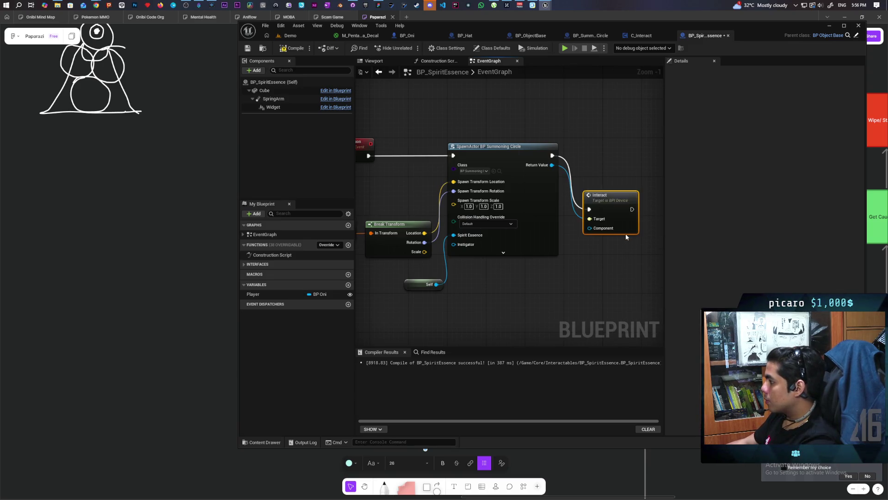
pyautogui.moveTo(617, 216); pyautogui.dragTo(628, 160)
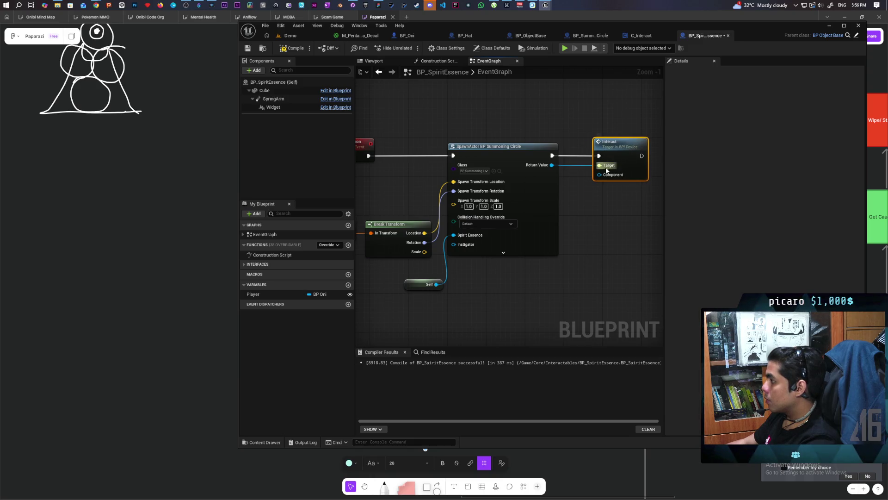
pyautogui.moveTo(560, 218); pyautogui.dragTo(590, 217)
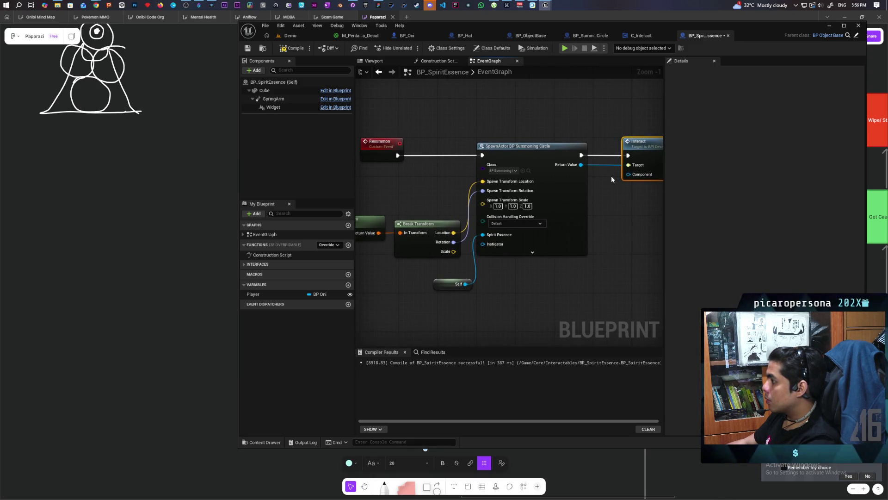
# Feed Interact's Component from a new Resummon input, then wire BP_InteractComponent into it in BP_Oni and compile
pyautogui.moveTo(630, 174); pyautogui.dragTo(406, 189)
pyautogui.moveTo(382, 162); pyautogui.dragTo(381, 159)
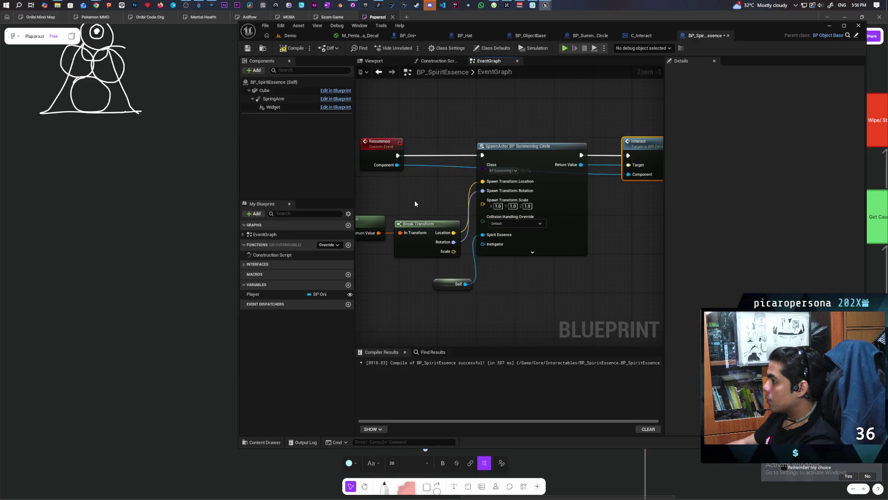
pyautogui.hotkey('ctrl', 'shift', 's')
pyautogui.click(642, 36)
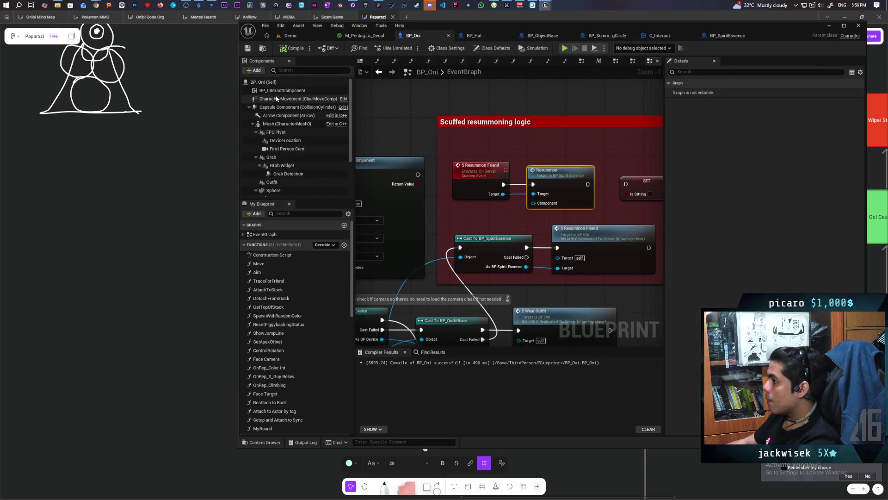
pyautogui.click(278, 91)
pyautogui.moveTo(533, 208); pyautogui.dragTo(532, 207)
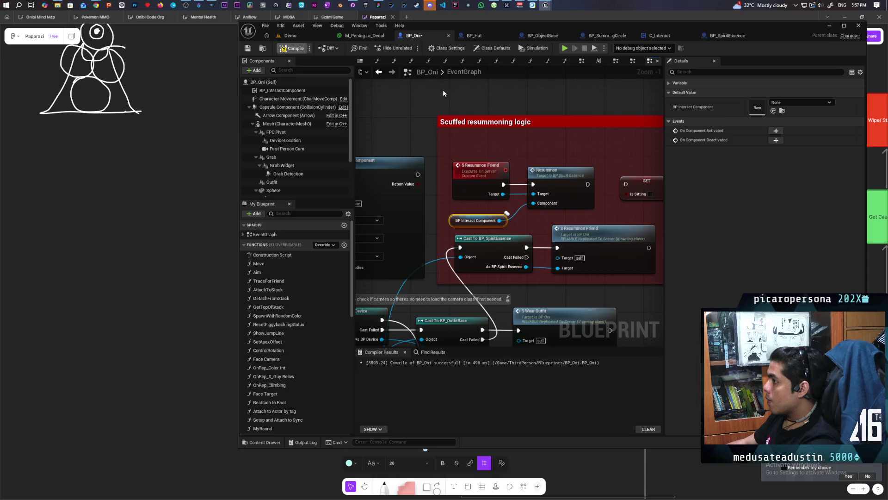
pyautogui.click(303, 48)
pyautogui.click(298, 36)
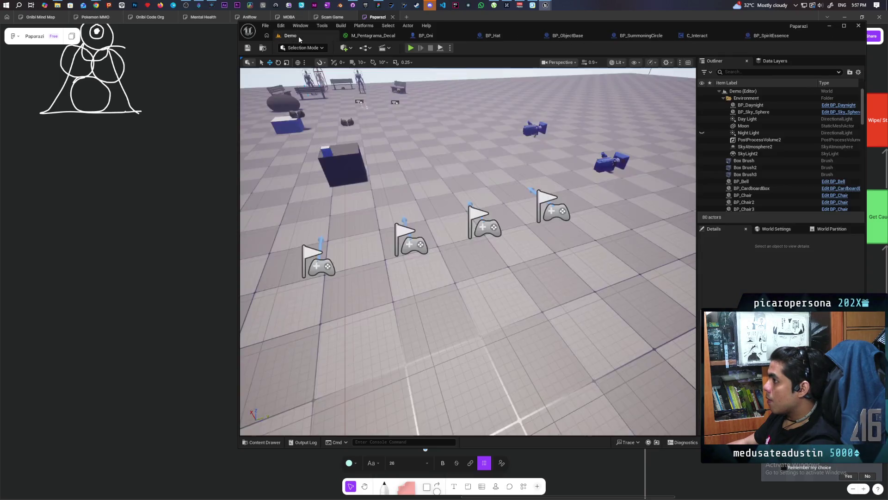
# Play-test: pick up the spirit orb on Client 1, complete the summon at the pentagram with Client 3, then stop
pyautogui.click(412, 48)
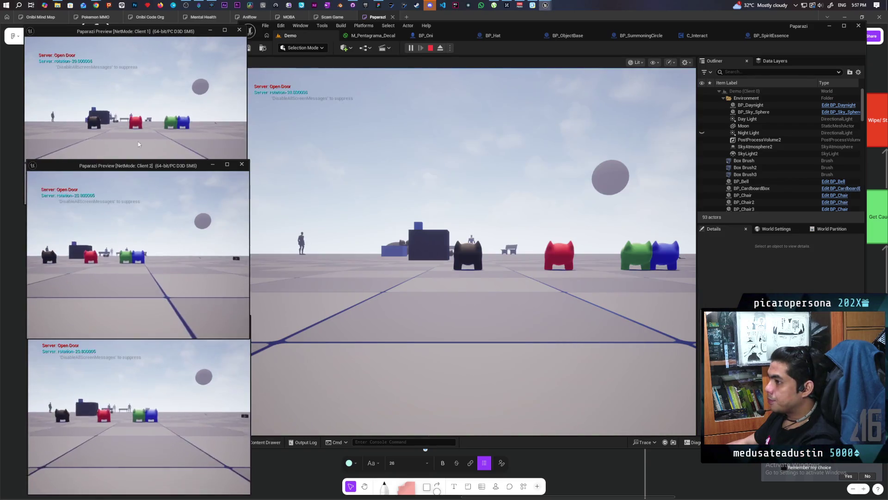
pyautogui.click(139, 102)
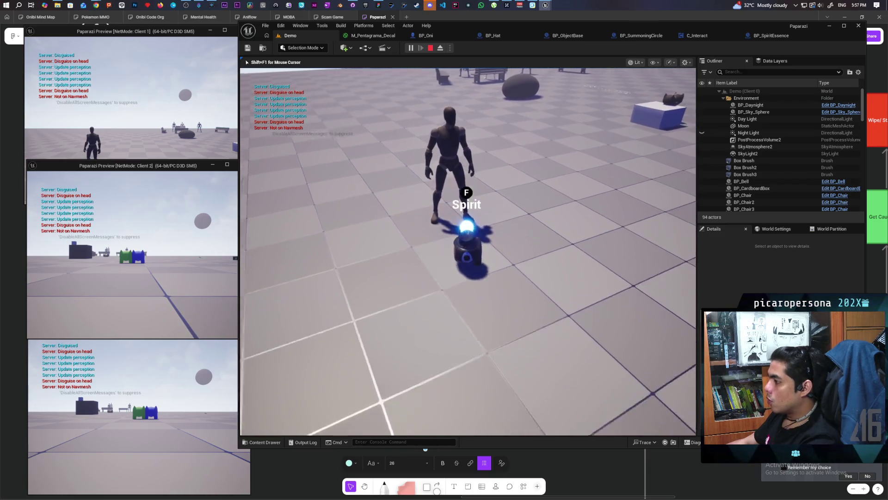
pyautogui.press('f')
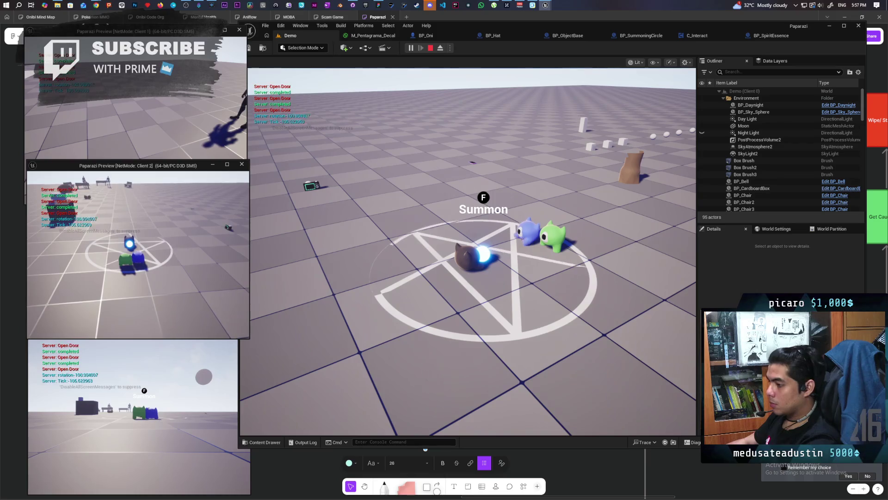
pyautogui.click(171, 389)
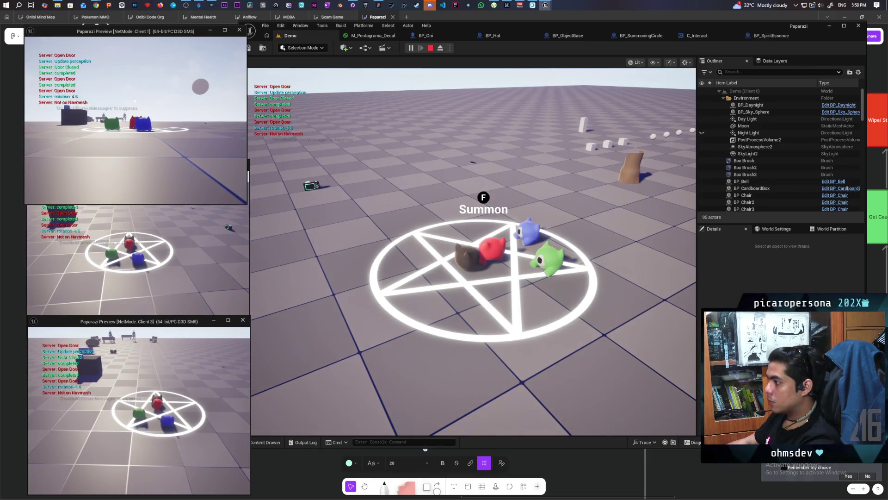
pyautogui.press('w')
pyautogui.press('f')
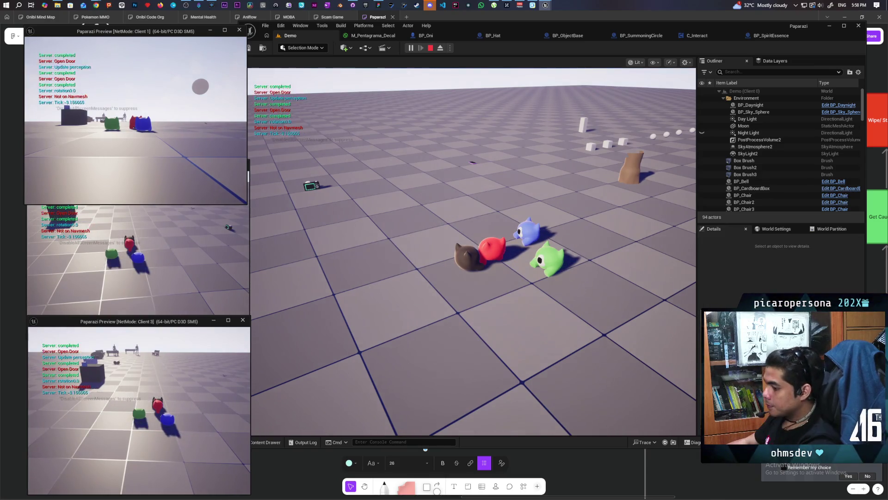
pyautogui.press('Escape')
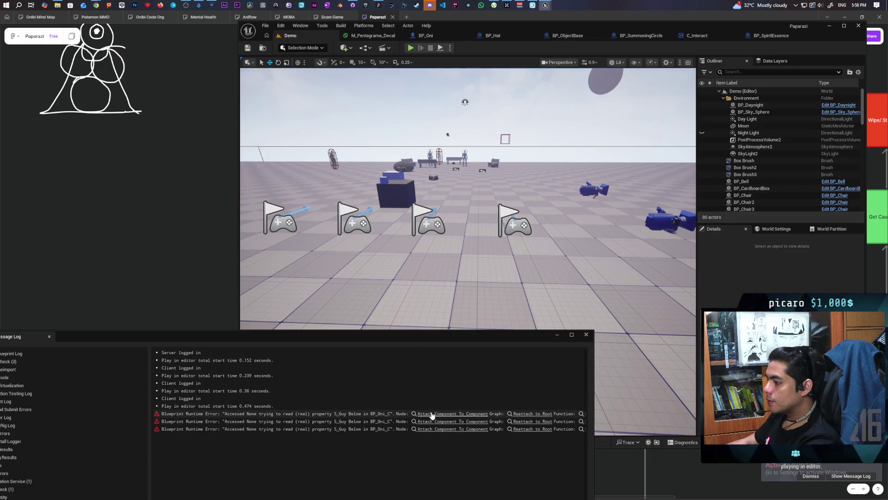
# Close the Message Log and review BP_SpiritEssence's Construction Script and Event Graph
pyautogui.click(585, 334)
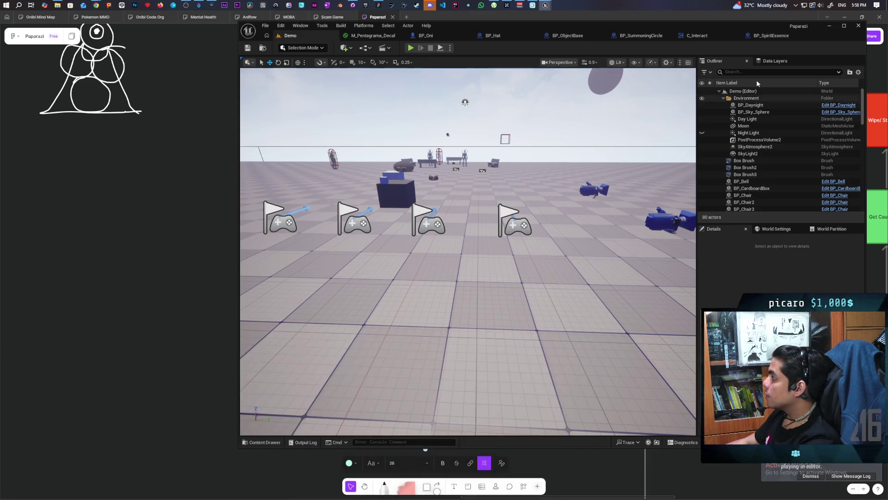
pyautogui.click(768, 36)
pyautogui.scroll(-4, 539, 129)
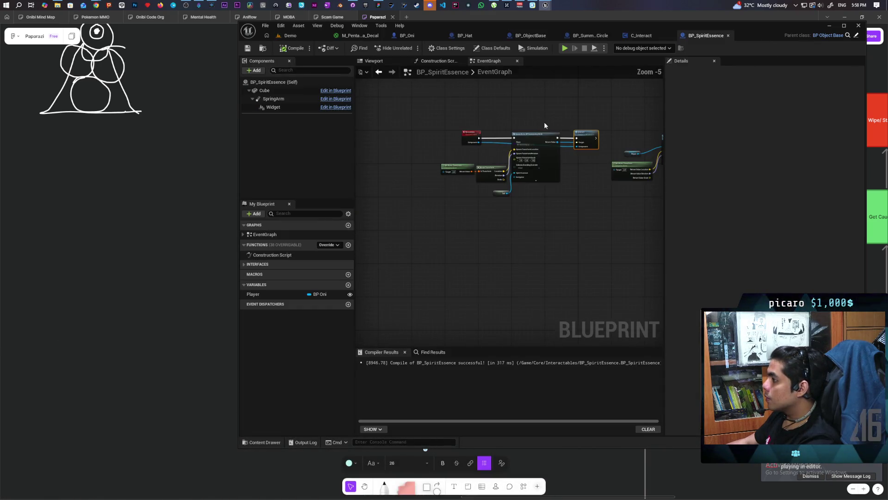
pyautogui.click(435, 61)
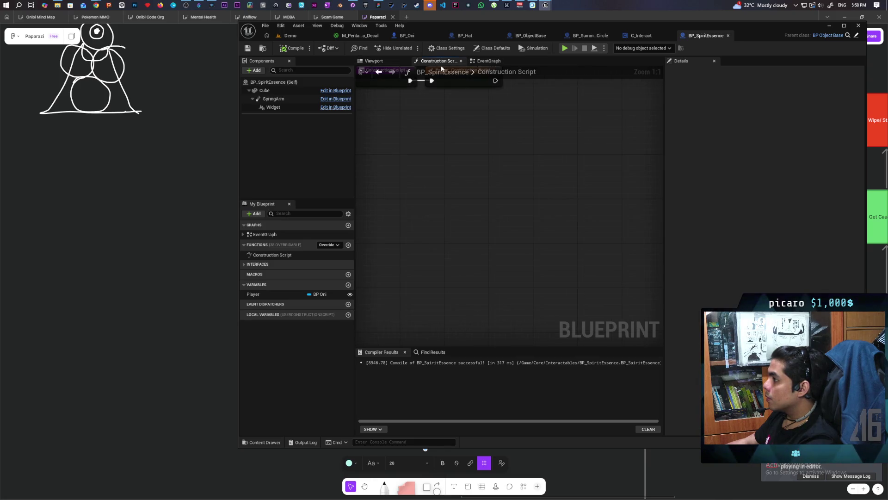
pyautogui.click(489, 62)
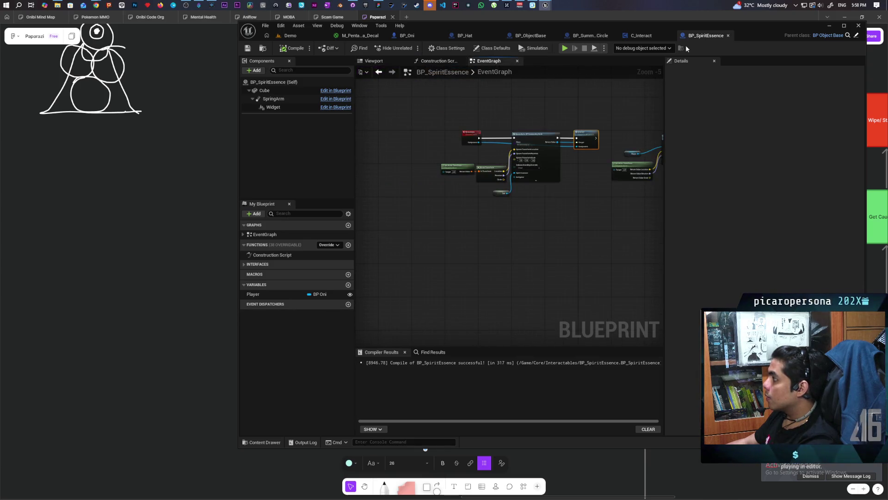
pyautogui.scroll(-3, 589, 110)
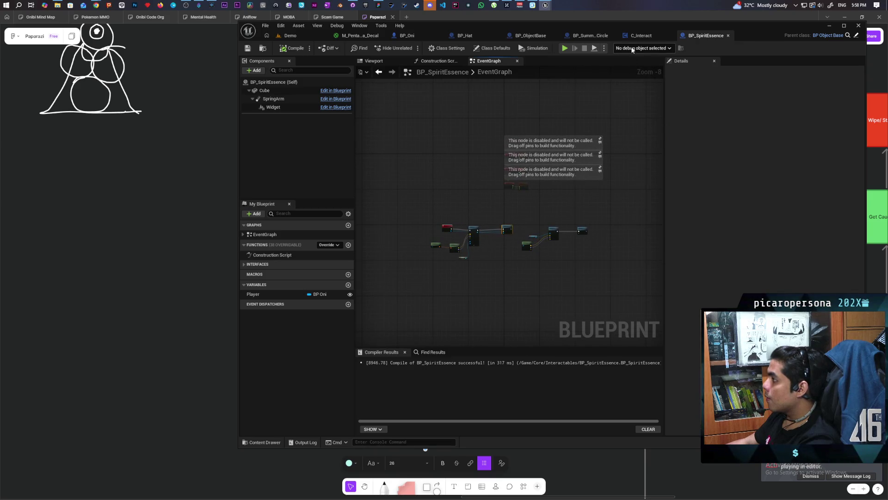
# Inspect BP_SummoningCircle's Event Graph, including the Destroy Actor, Delay, Resummon and collision nodes
pyautogui.click(582, 36)
pyautogui.scroll(-4, 556, 139)
pyautogui.scroll(3, 526, 193)
pyautogui.moveTo(530, 190); pyautogui.dragTo(510, 265)
pyautogui.moveTo(506, 269); pyautogui.dragTo(557, 251)
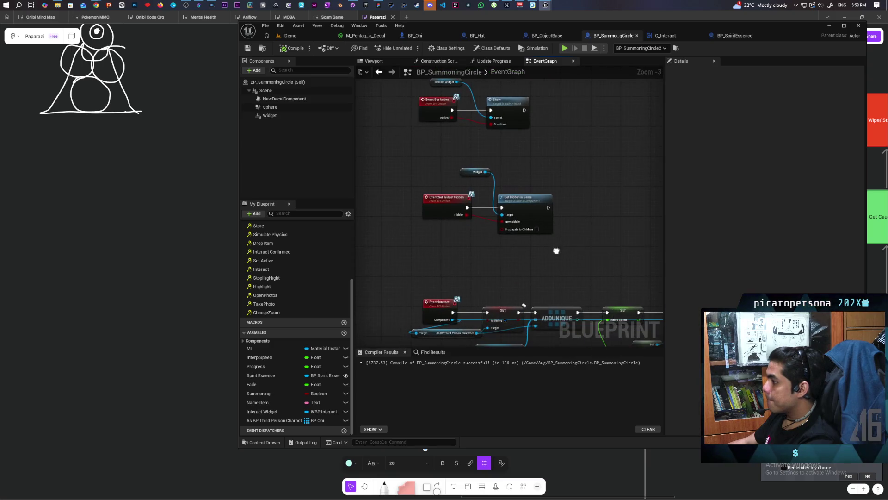
pyautogui.scroll(-3, 532, 210)
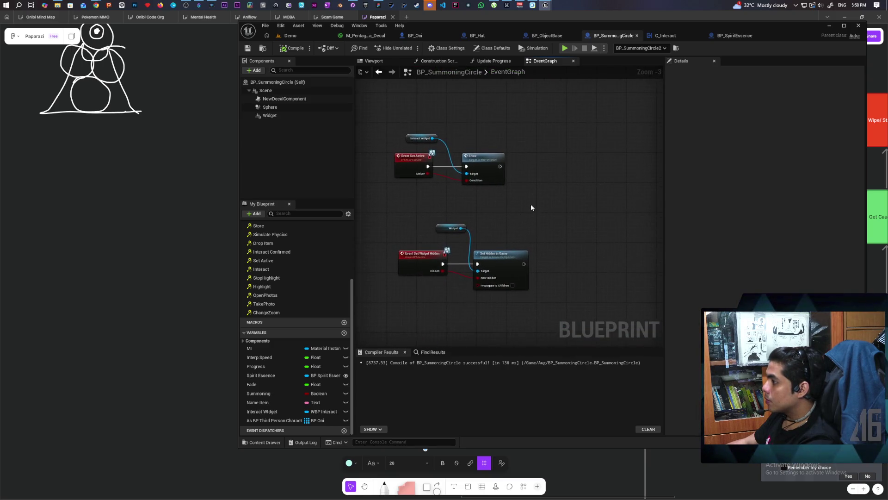
pyautogui.scroll(3, 534, 211)
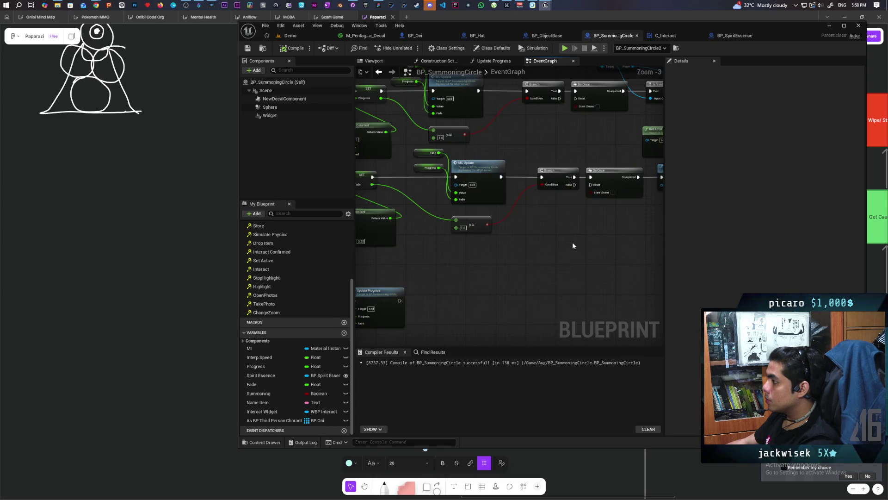
pyautogui.moveTo(593, 274)
pyautogui.mouseDown()
pyautogui.moveTo(423, 286)
pyautogui.moveTo(535, 257)
pyautogui.moveTo(404, 262)
pyautogui.moveTo(474, 258)
pyautogui.moveTo(433, 259)
pyautogui.mouseUp()
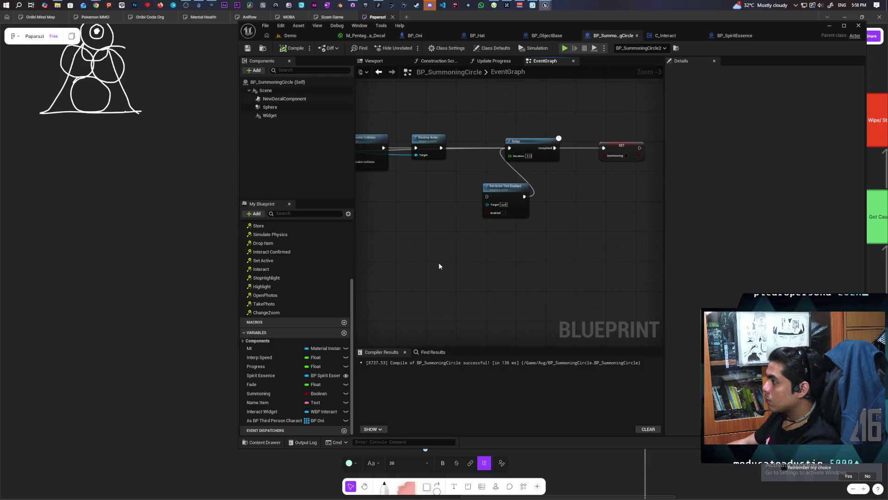
pyautogui.moveTo(541, 258); pyautogui.dragTo(599, 273)
pyautogui.moveTo(462, 241); pyautogui.dragTo(602, 247)
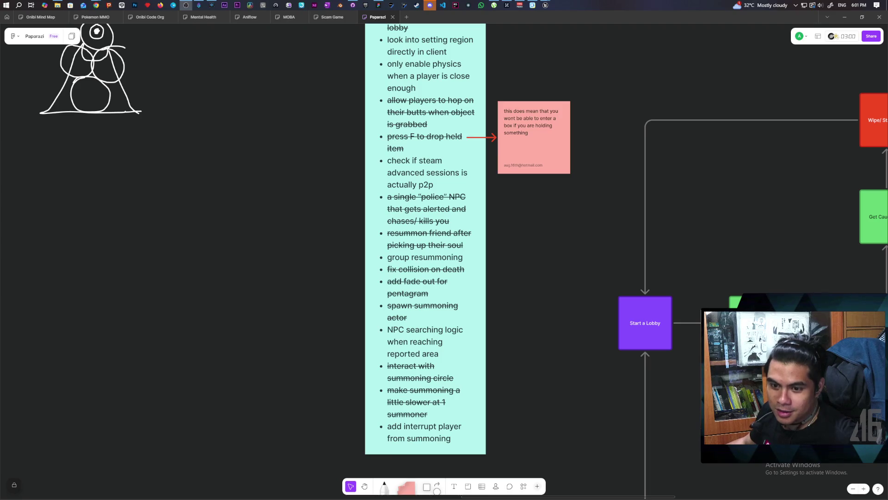
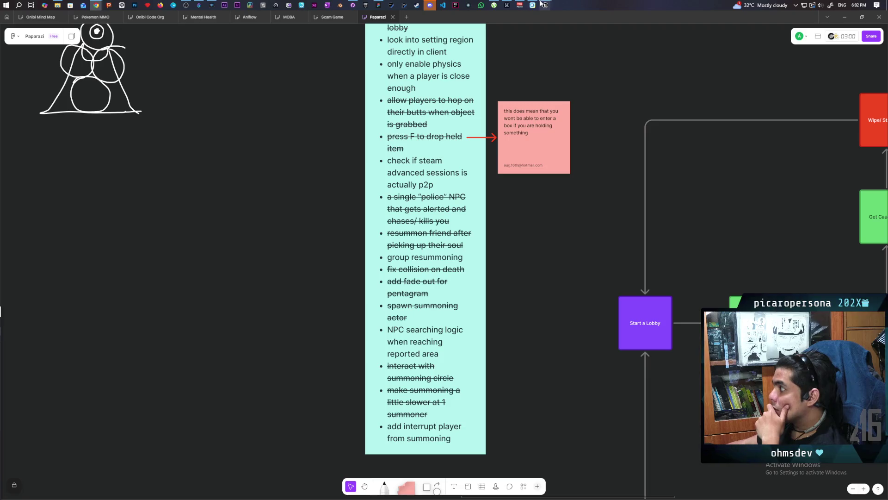
# Bring the Paparazi Unreal Editor window to the front from the taskbar
pyautogui.moveTo(546, 5)
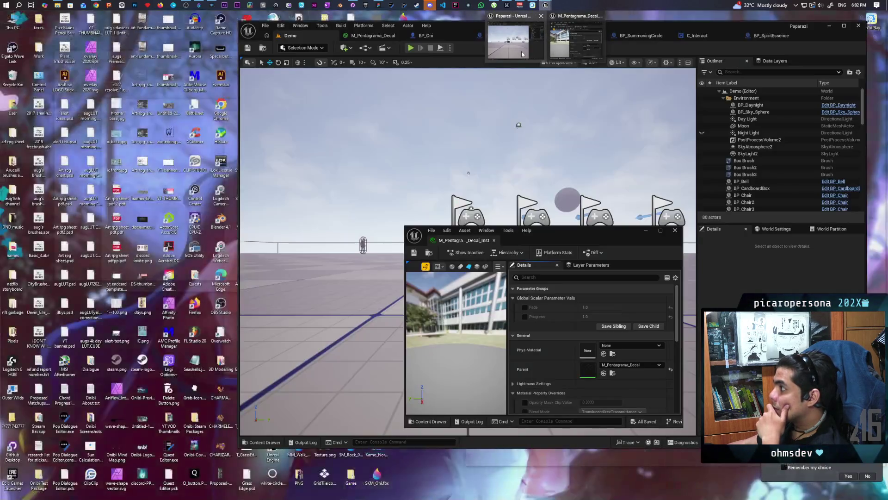
pyautogui.click(521, 51)
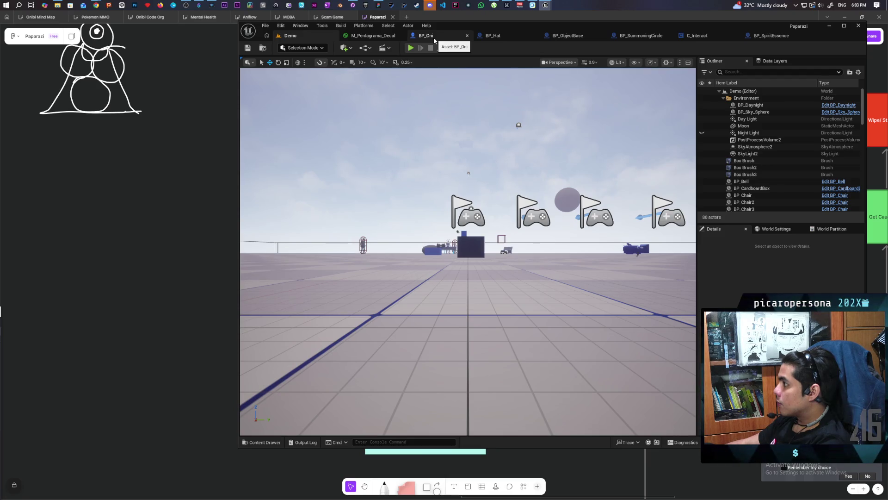
# Switch to the BP_Oni Event Graph and frame the Kill and Revive nodes
pyautogui.click(434, 41)
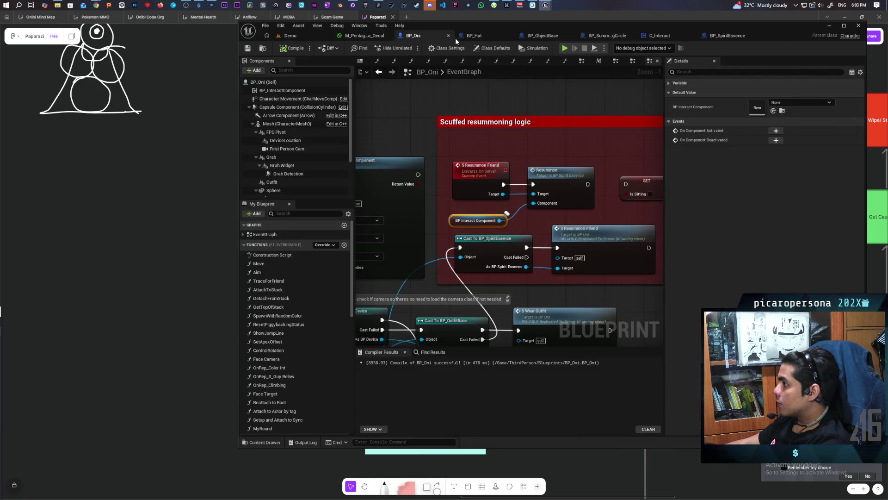
pyautogui.scroll(-6, 553, 191)
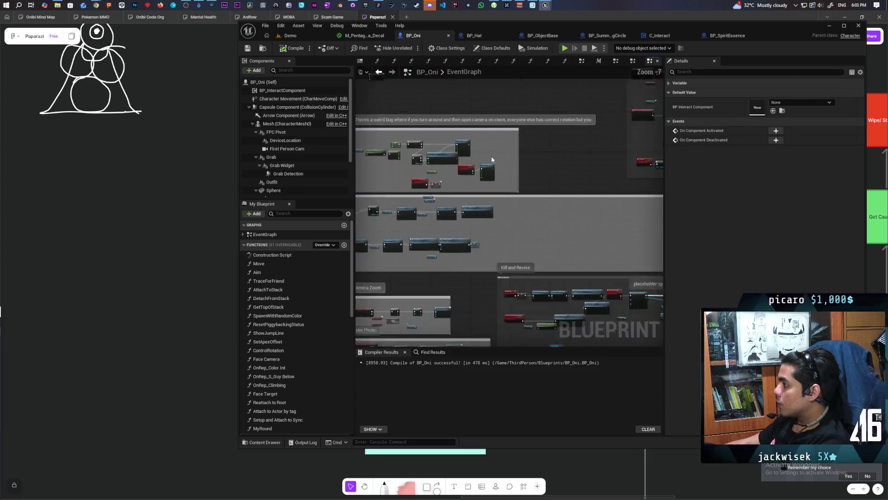
pyautogui.click(634, 188)
pyautogui.scroll(10, 517, 208)
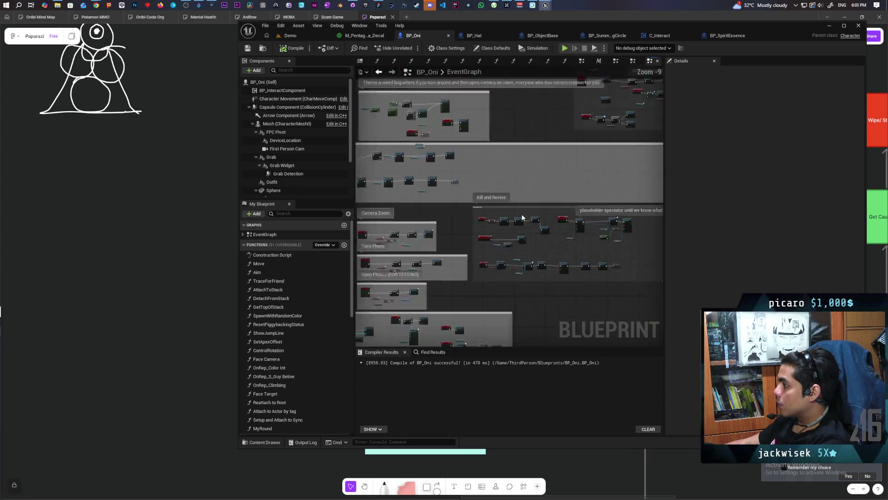
pyautogui.click(442, 211)
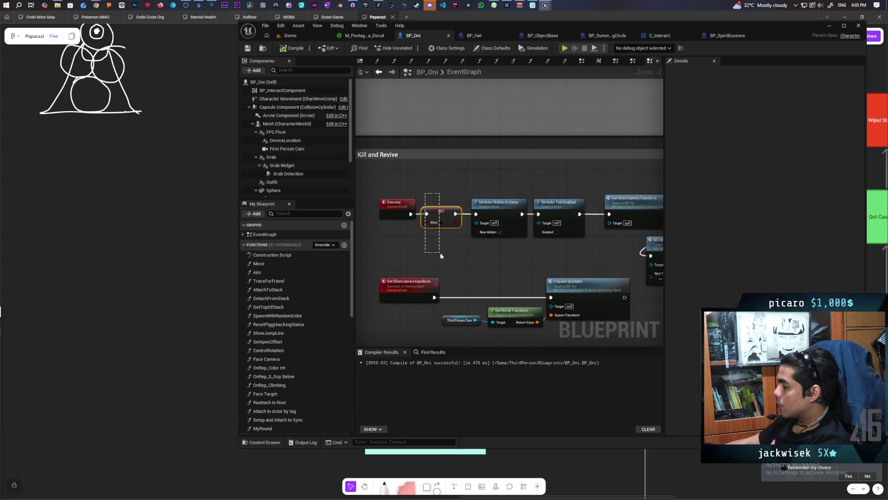
pyautogui.click(439, 250)
pyautogui.moveTo(440, 249); pyautogui.dragTo(516, 241)
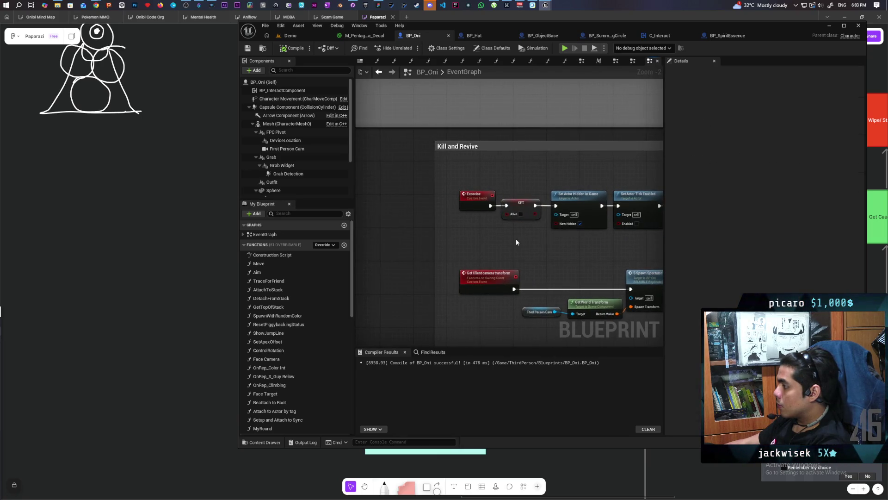
pyautogui.moveTo(433, 226)
pyautogui.mouseDown()
pyautogui.moveTo(492, 198)
pyautogui.moveTo(490, 220)
pyautogui.mouseUp()
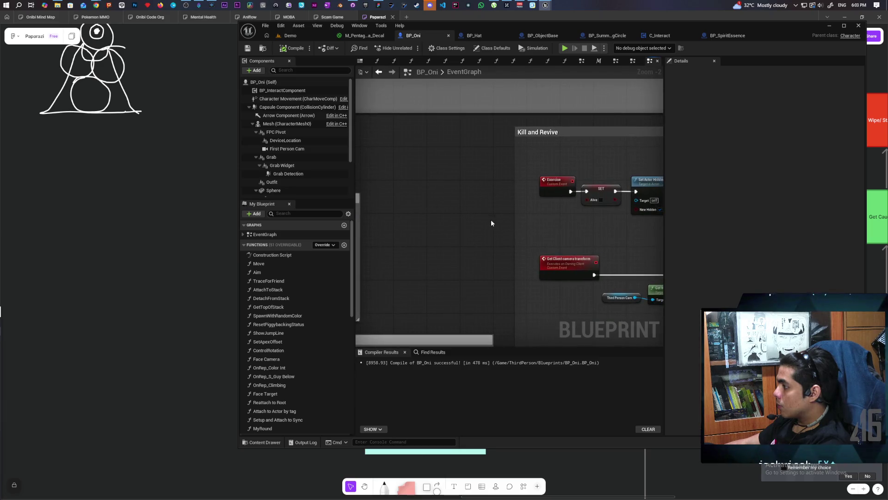
pyautogui.scroll(-5, 336, 324)
pyautogui.scroll(-10, 335, 333)
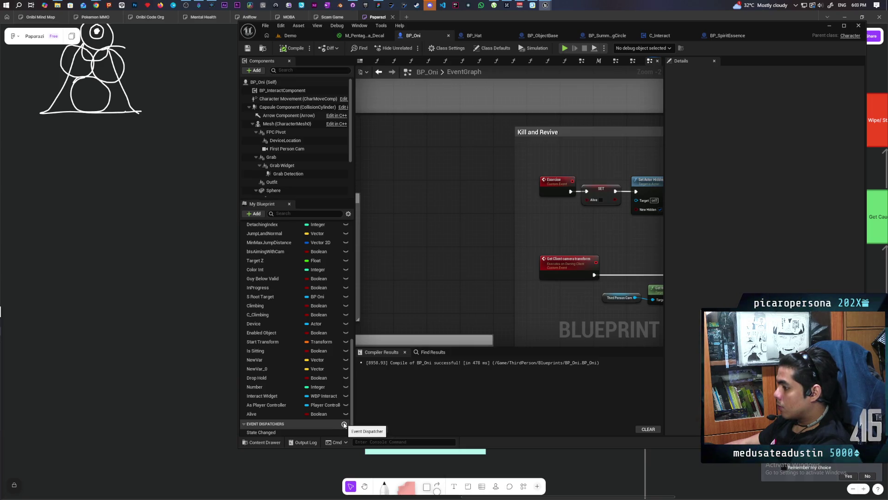
# Create a 'Death' event dispatcher in BP_Oni and compile the blueprint
pyautogui.click(343, 425)
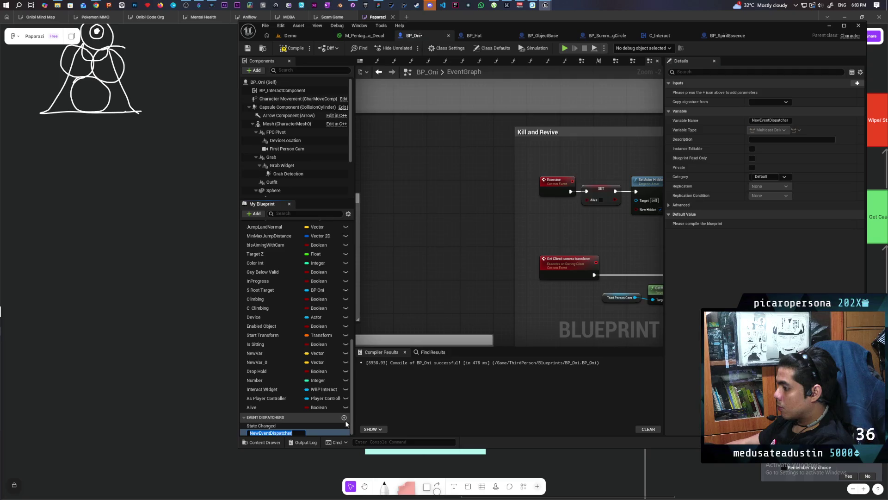
pyautogui.write('Death')
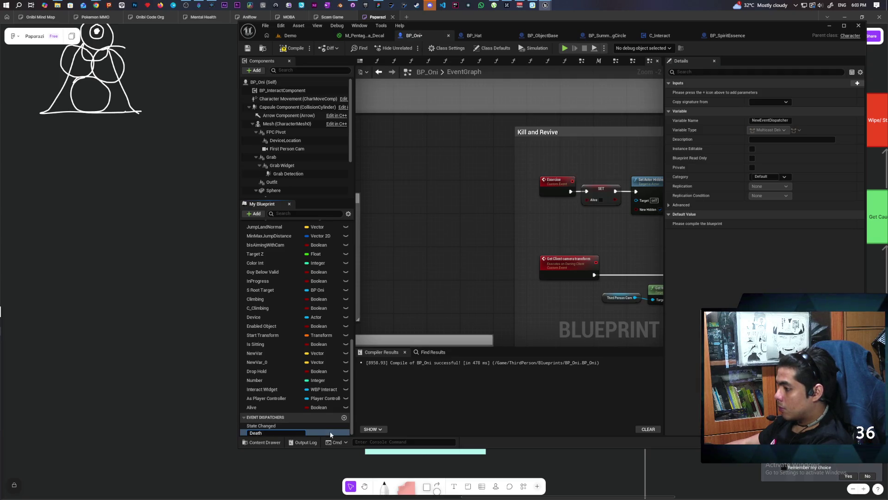
pyautogui.press('Return')
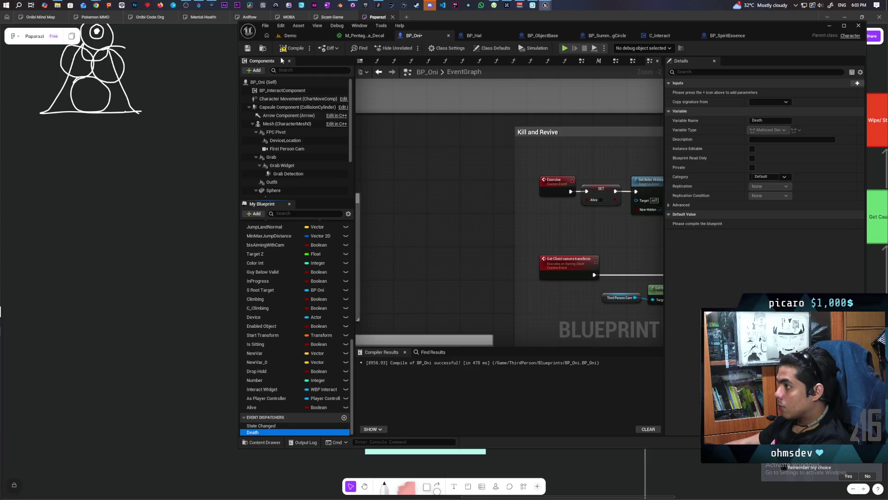
pyautogui.click(293, 48)
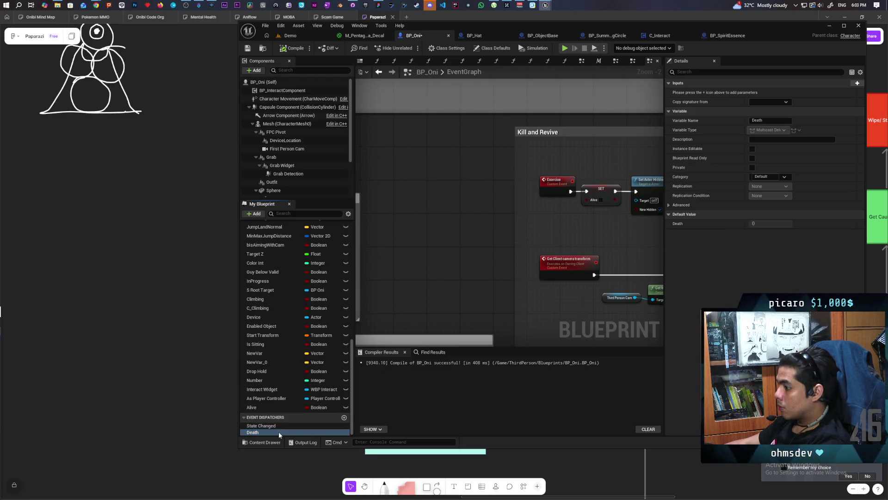
# Add a BP Oni object reference input named 'Player' to the Death dispatcher
pyautogui.click(856, 85)
pyautogui.click(780, 92)
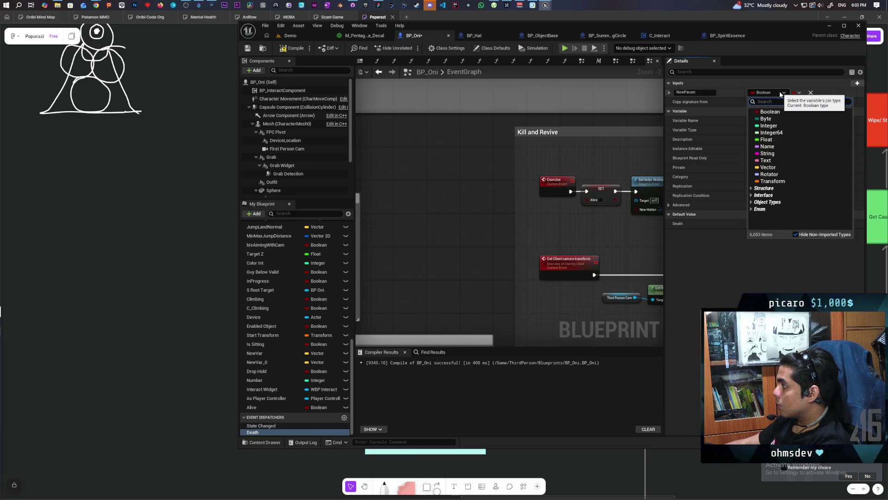
pyautogui.write('bp')
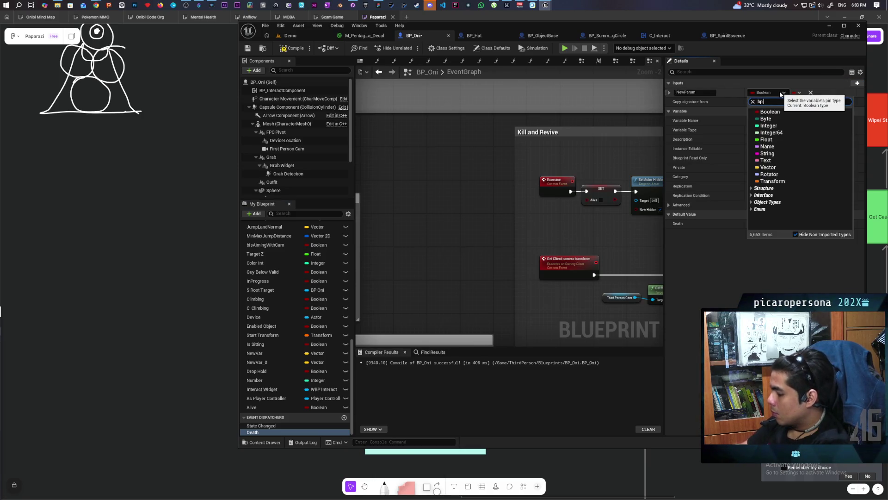
pyautogui.write(' oni')
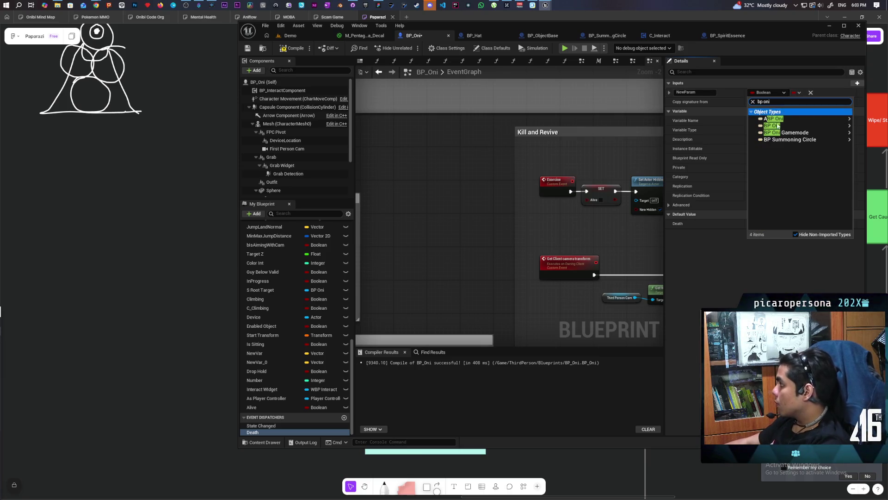
pyautogui.click(747, 129)
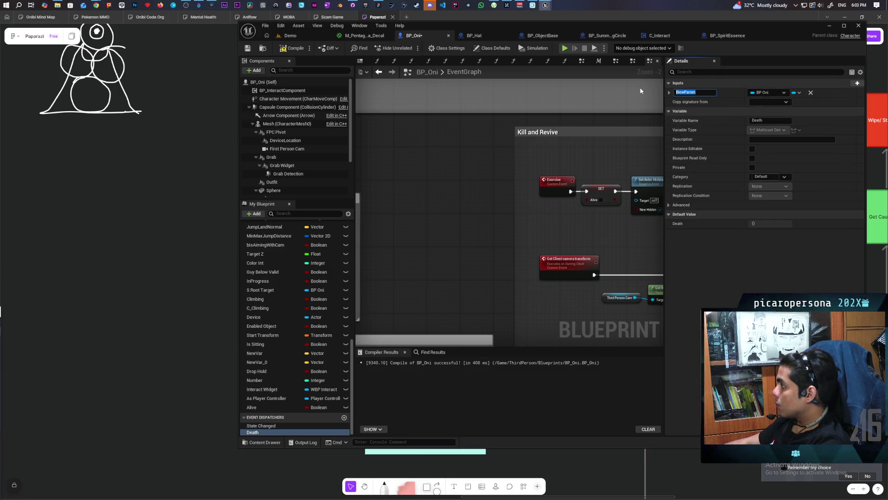
pyautogui.write('Player')
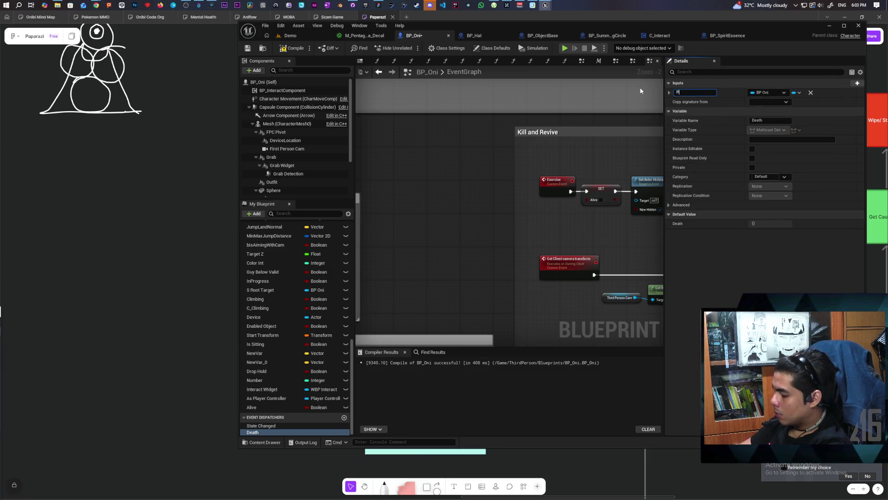
pyautogui.press('Return')
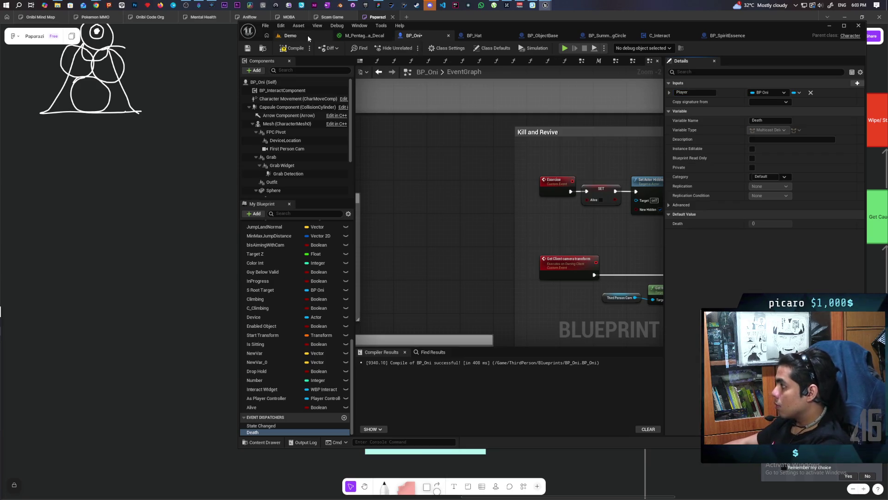